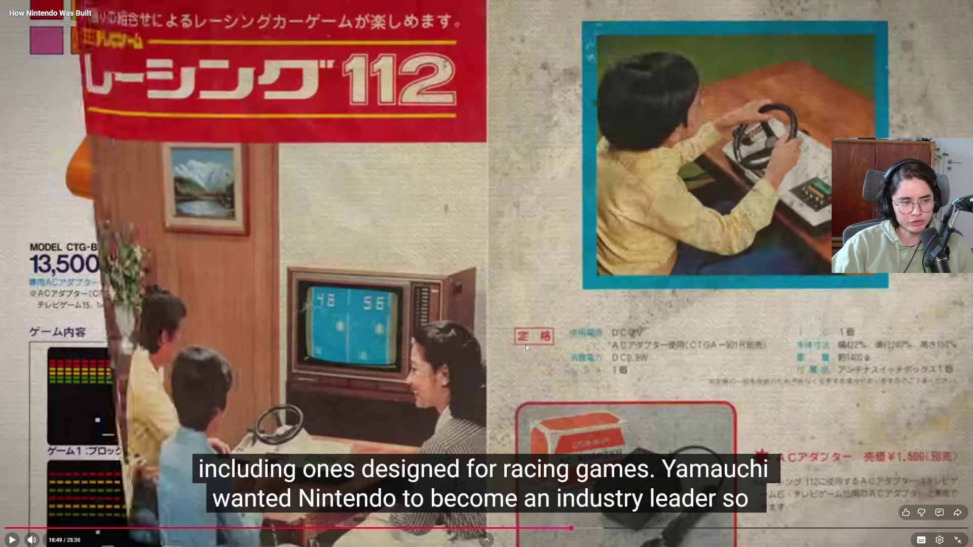
Step: Resume 'How Nintendo Was Built' past the pocket-calculator anecdote, then pause it at 17:15 of 28:36
left_click(526, 344)
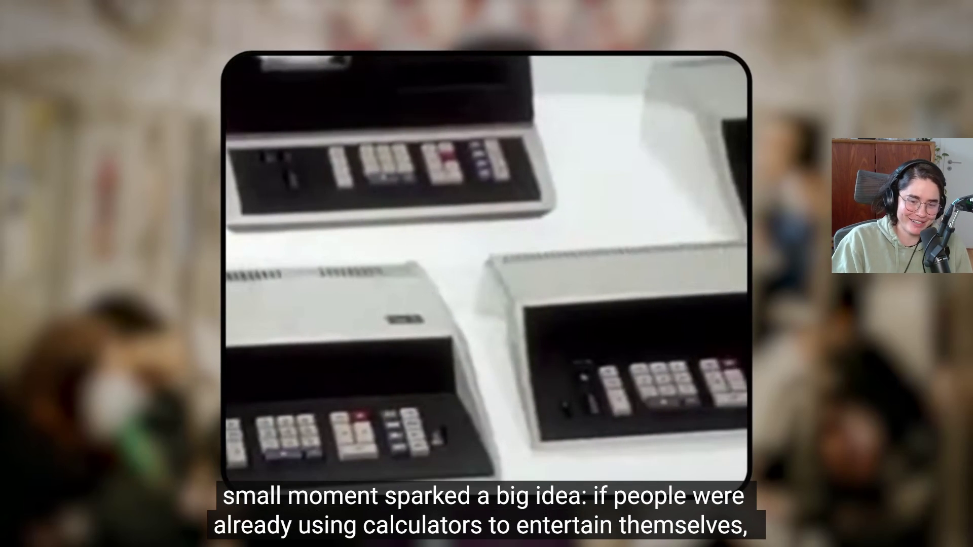
left_click(525, 343)
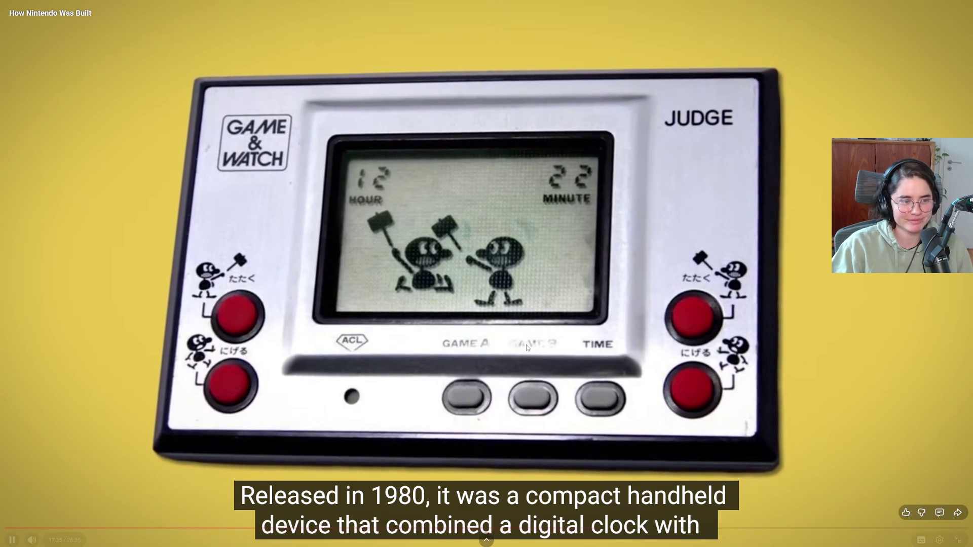
left_click(526, 348)
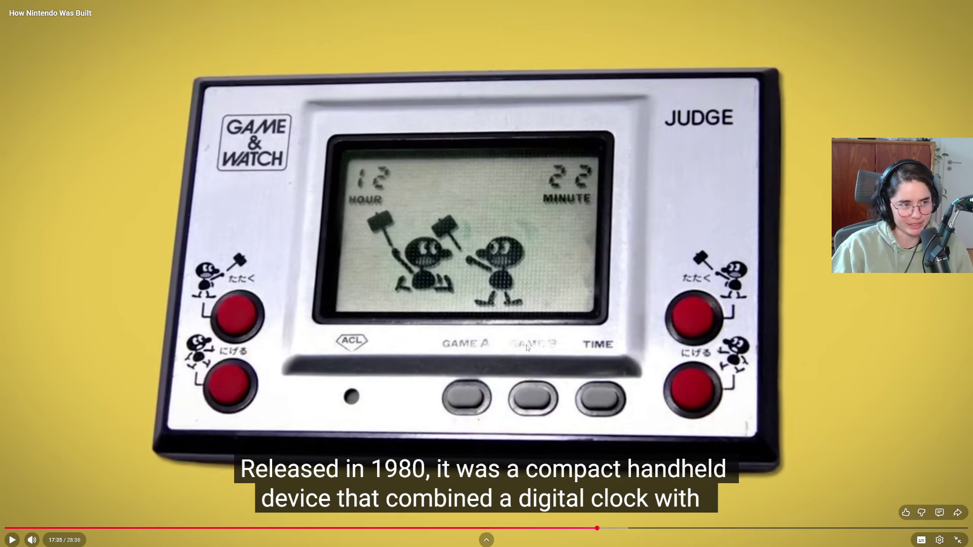
left_click(526, 348)
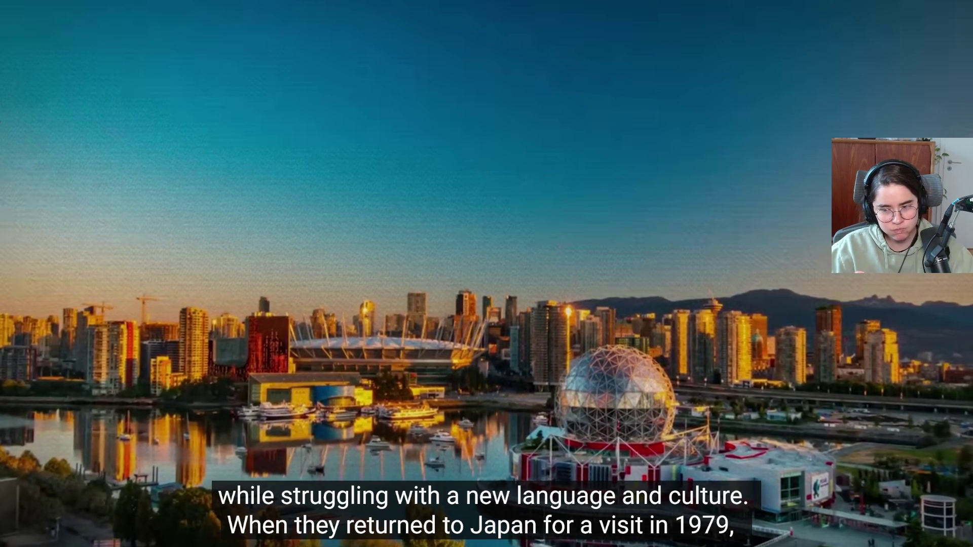
left_click(525, 343)
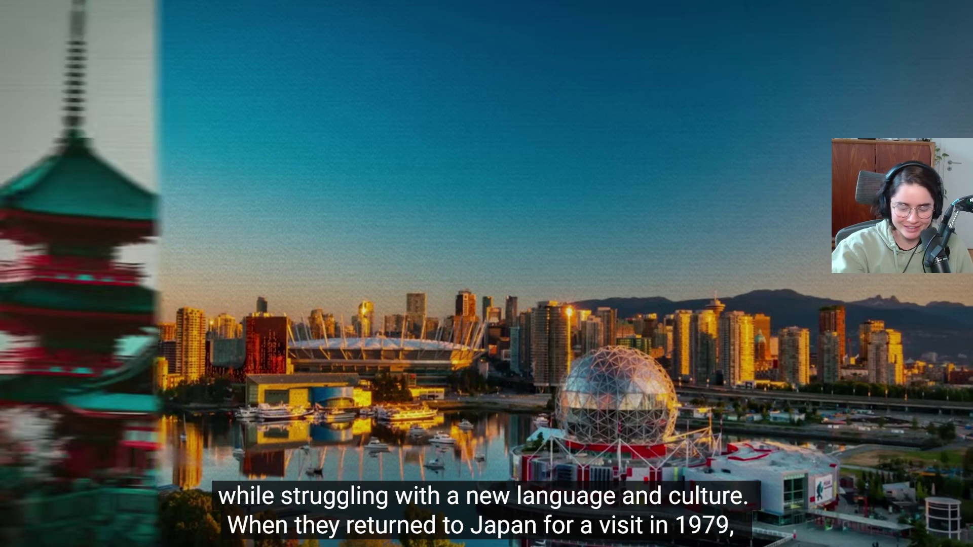
left_click(525, 343)
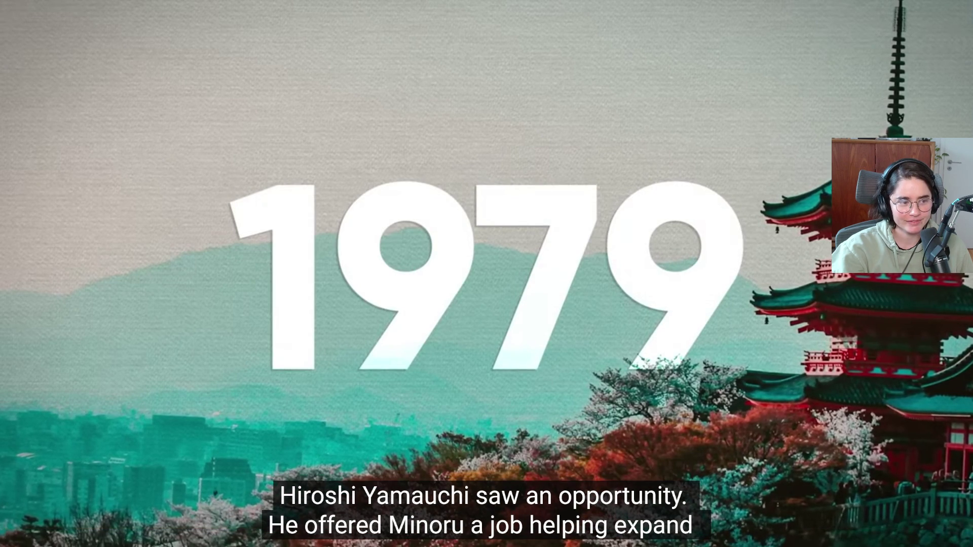
left_click(548, 313)
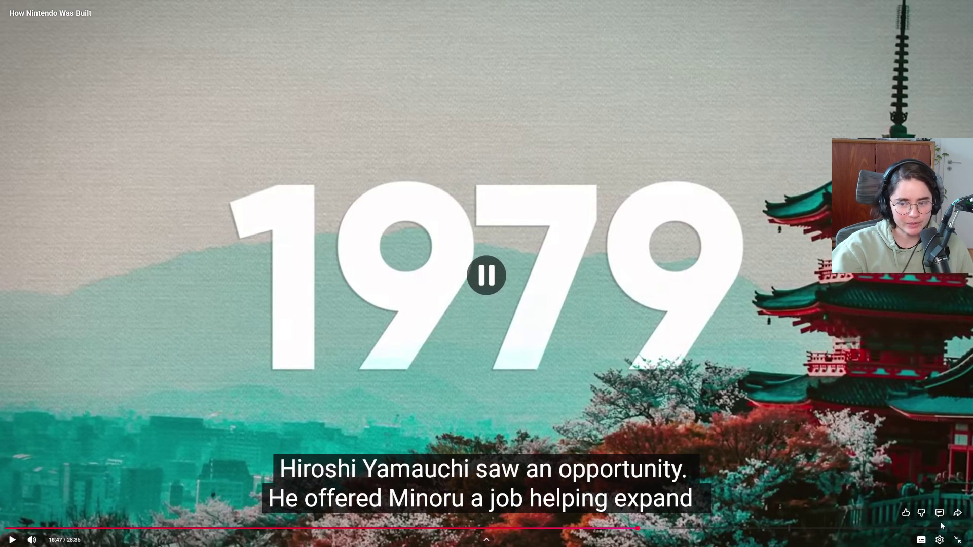
left_click(957, 540)
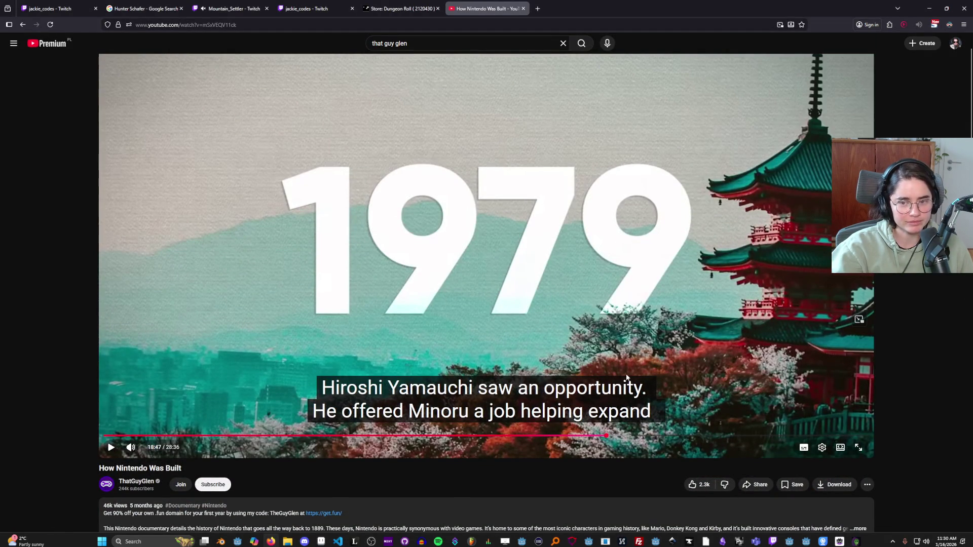
left_click(746, 382)
key("f")
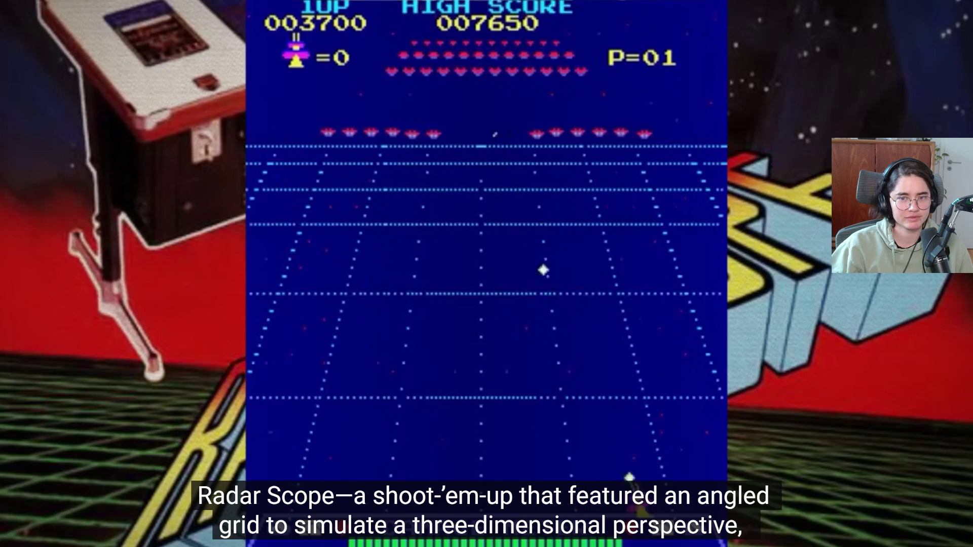
left_click(369, 246)
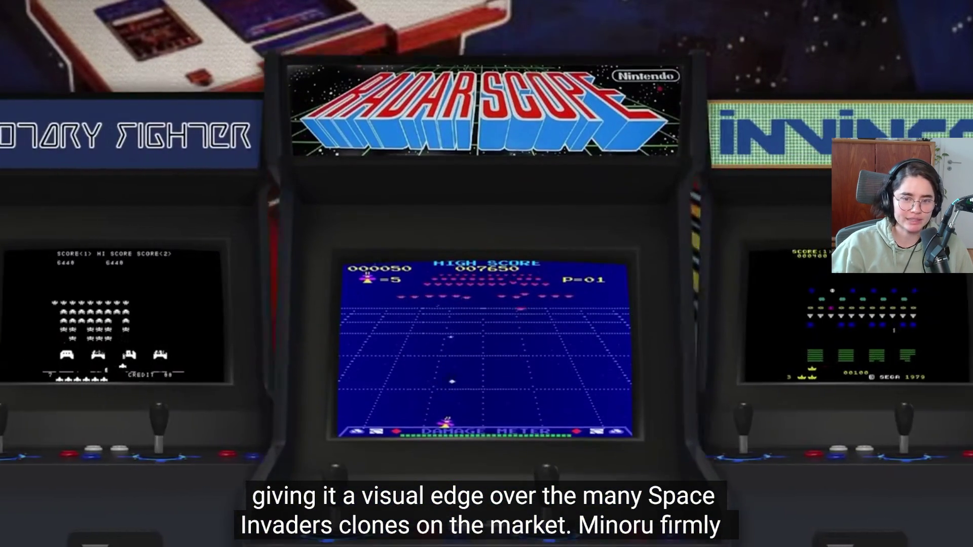
left_click(370, 247)
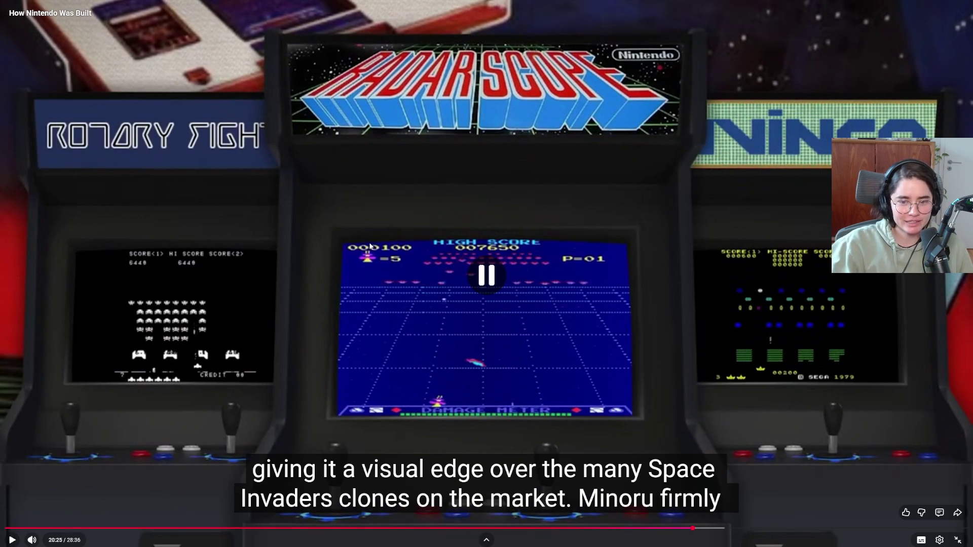
left_click(578, 380)
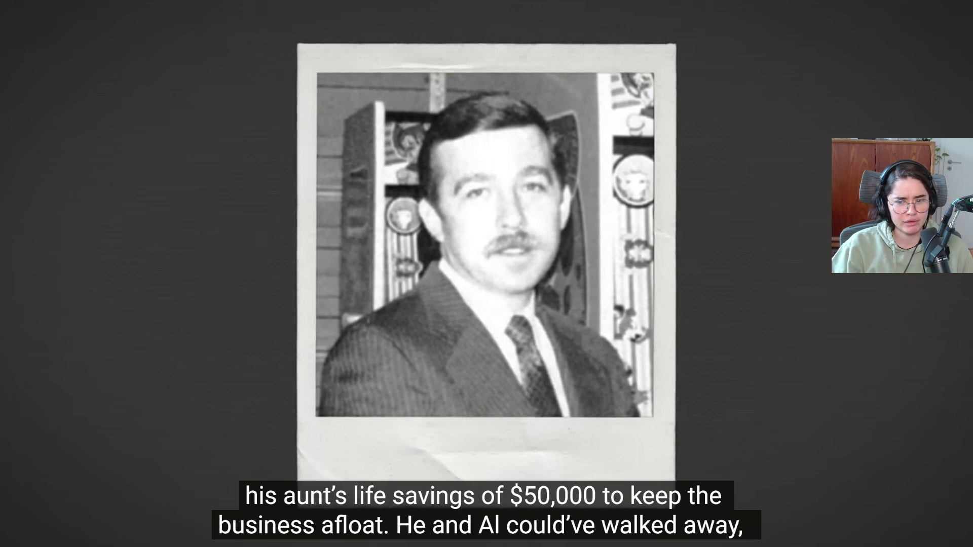
Step: Pause and resume the Nintendo documentary twice, the second time on the laughing guitarist photo
left_click(579, 381)
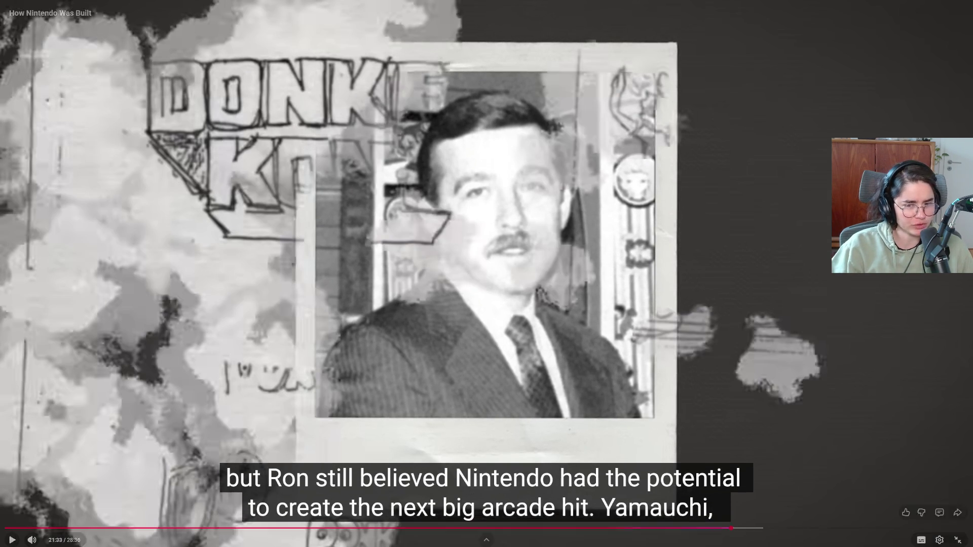
left_click(578, 379)
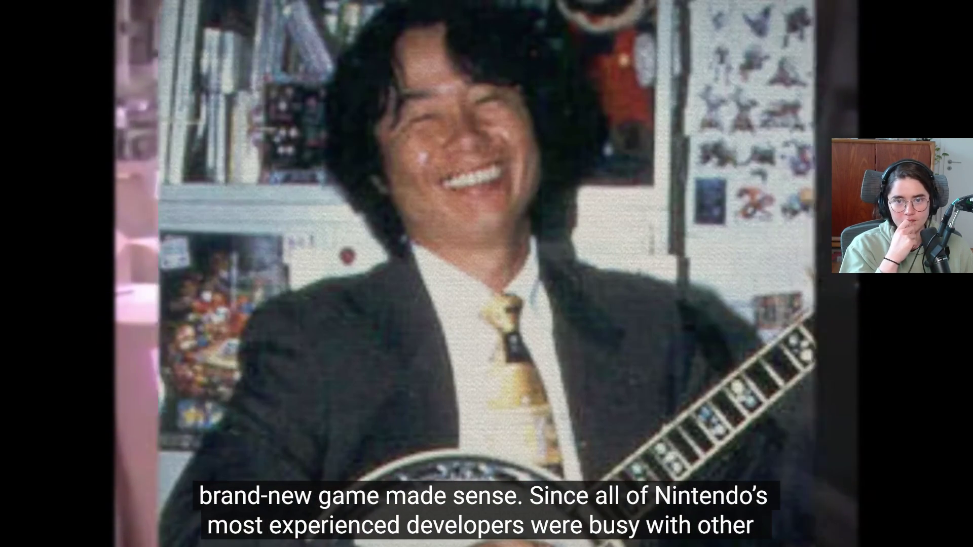
left_click(578, 381)
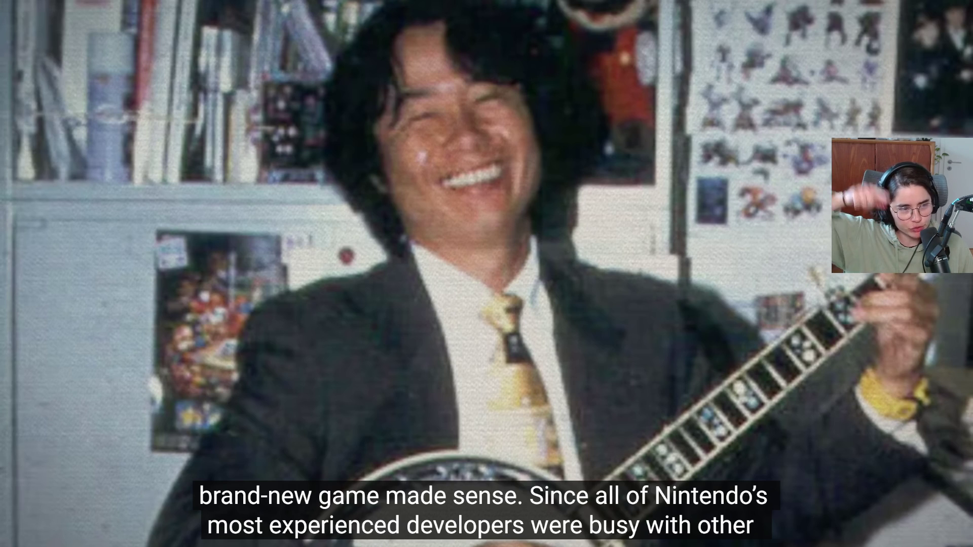
left_click(577, 376)
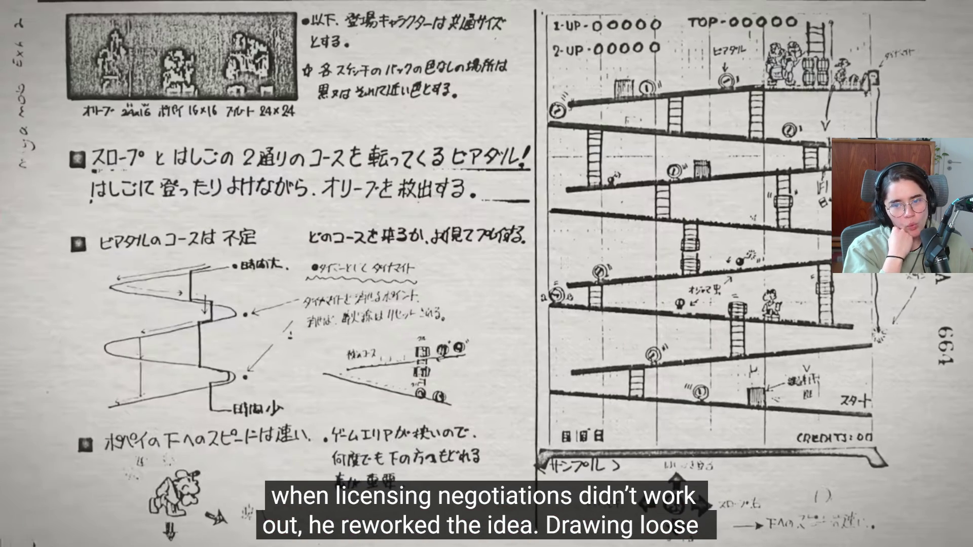
Step: Hold the documentary on the hand-drawn level design sheet, then resume it toward the Donkey Kong sketches
left_click(578, 378)
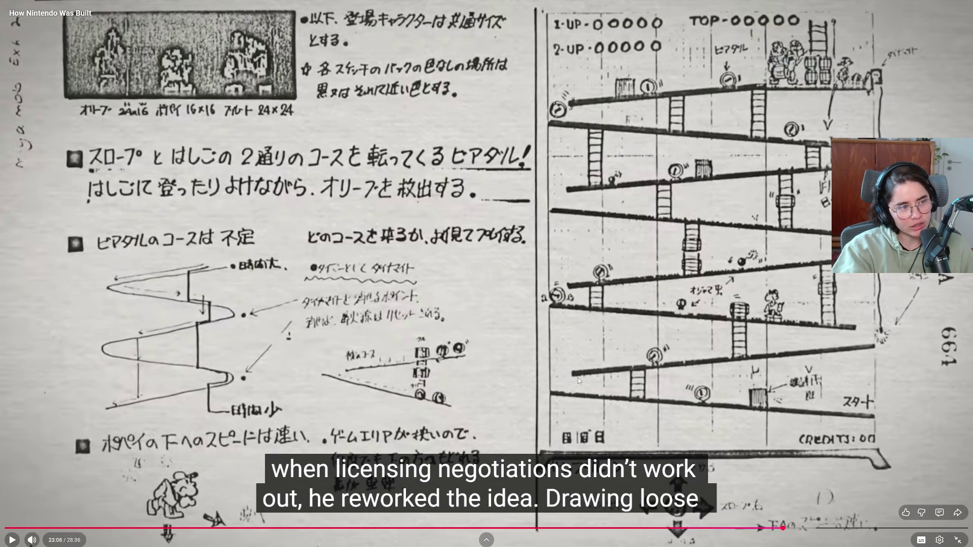
left_click(578, 378)
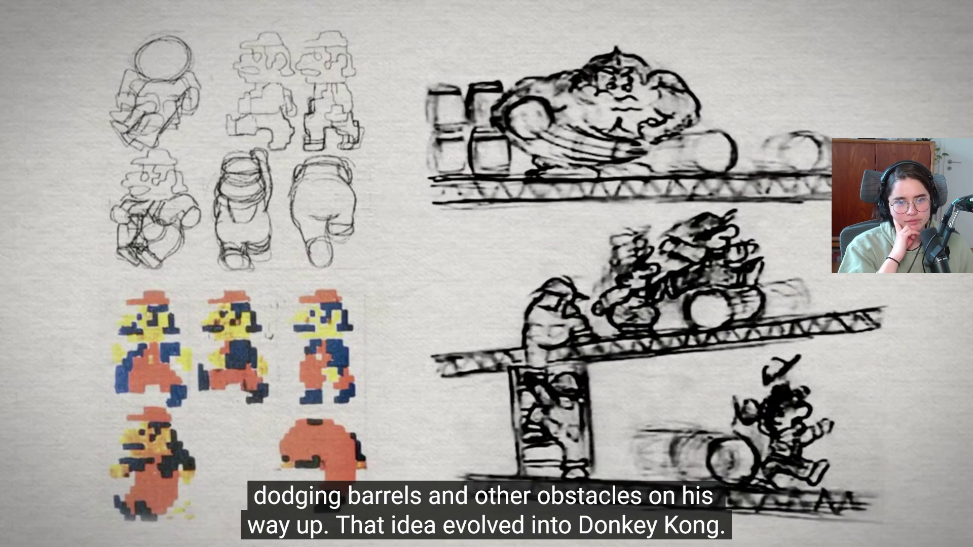
Step: Pause on the Donkey Kong sketches, resume, then stop the documentary on the Lady sprites
left_click(576, 376)
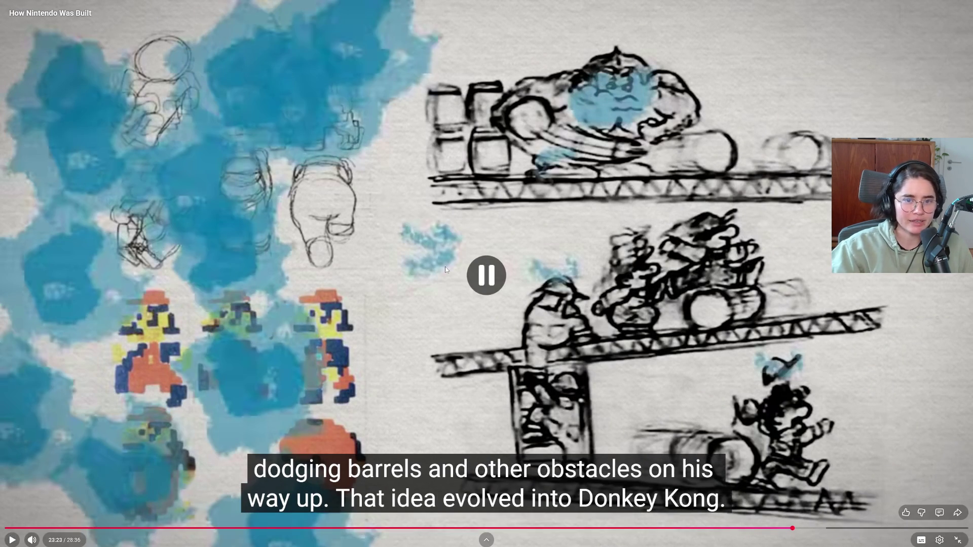
left_click(418, 238)
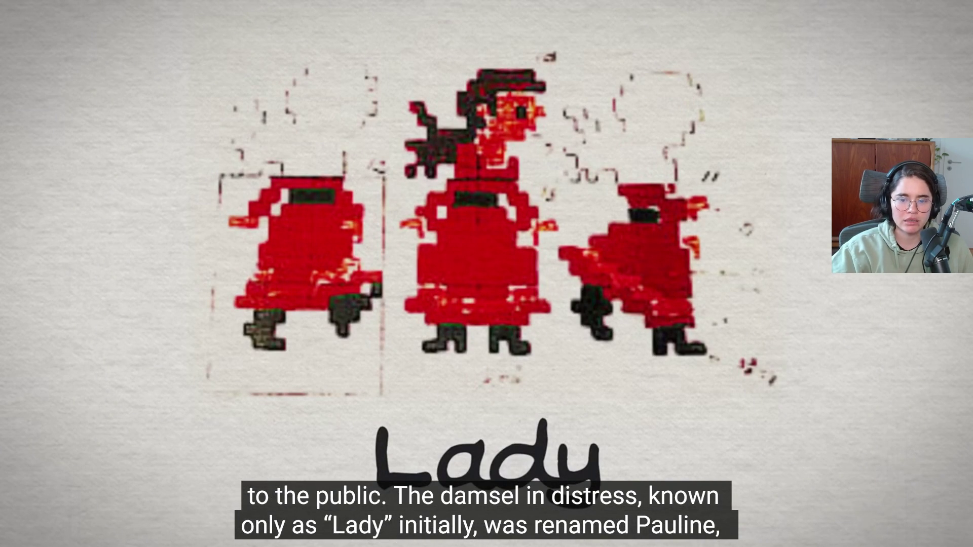
left_click(418, 241)
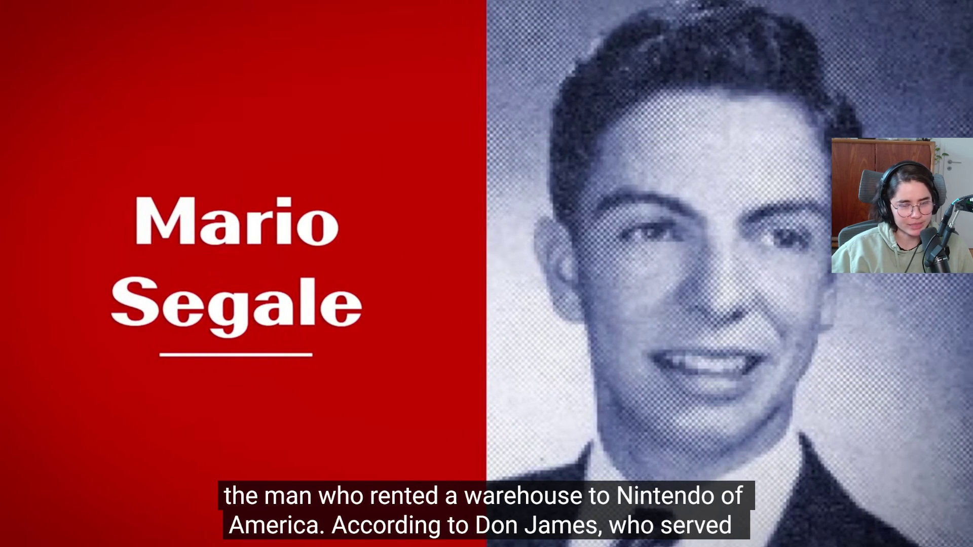
Step: Pause and resume on the black-and-white portrait, then on the Mario sprites, until the 1981 Donkey Kong release
left_click(418, 241)
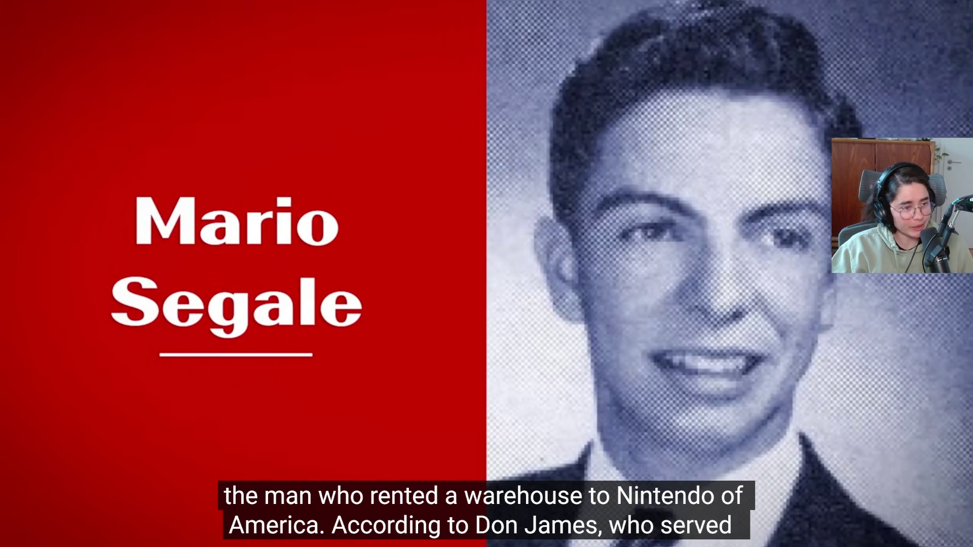
left_click(418, 238)
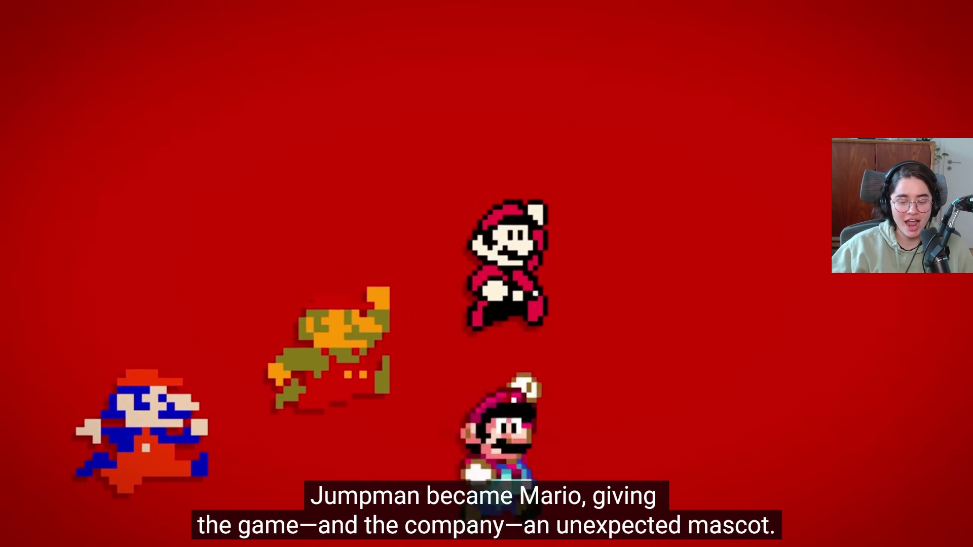
left_click(417, 238)
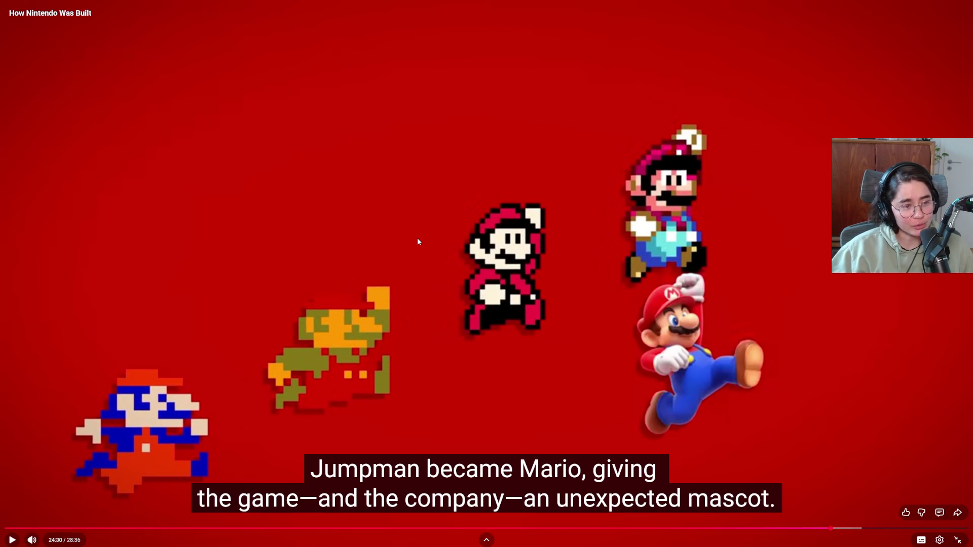
left_click(418, 239)
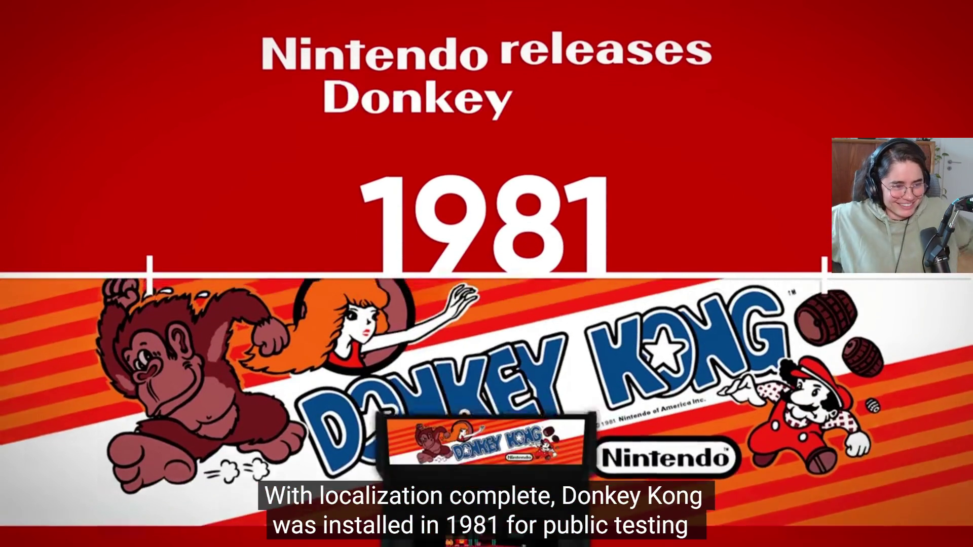
Step: Pause briefly on the Donkey Kong arcade art and Radar Scope cabinets, resuming toward the $180 million sales scene
left_click(418, 238)
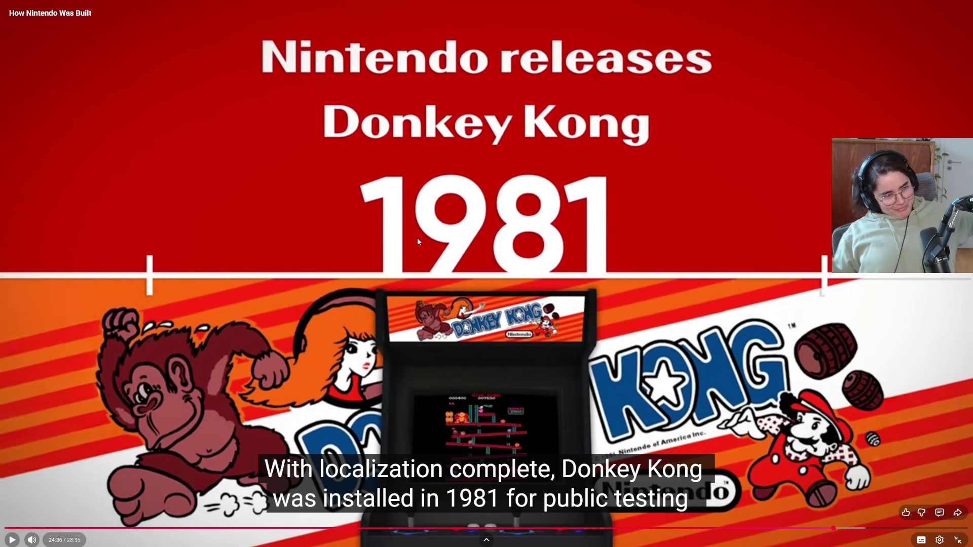
left_click(417, 239)
left_click(418, 238)
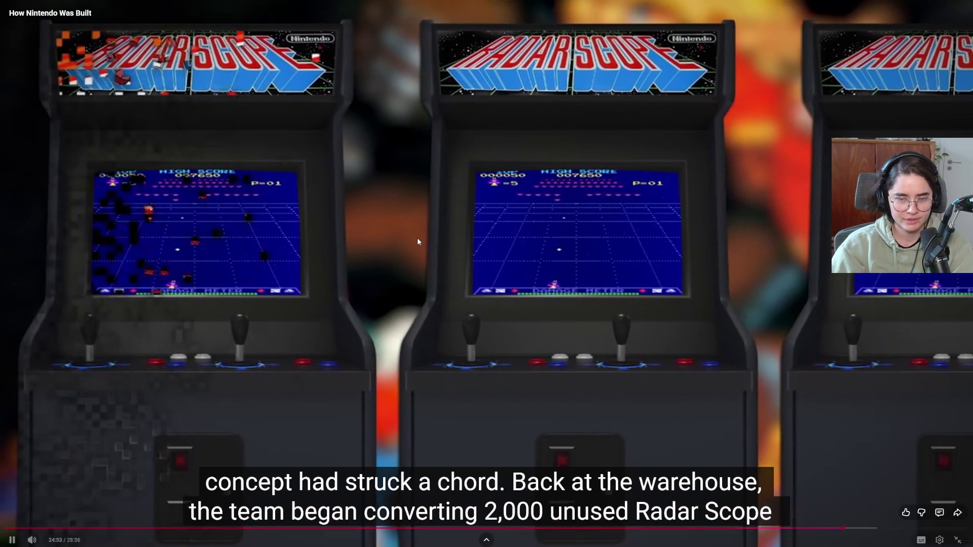
left_click(417, 238)
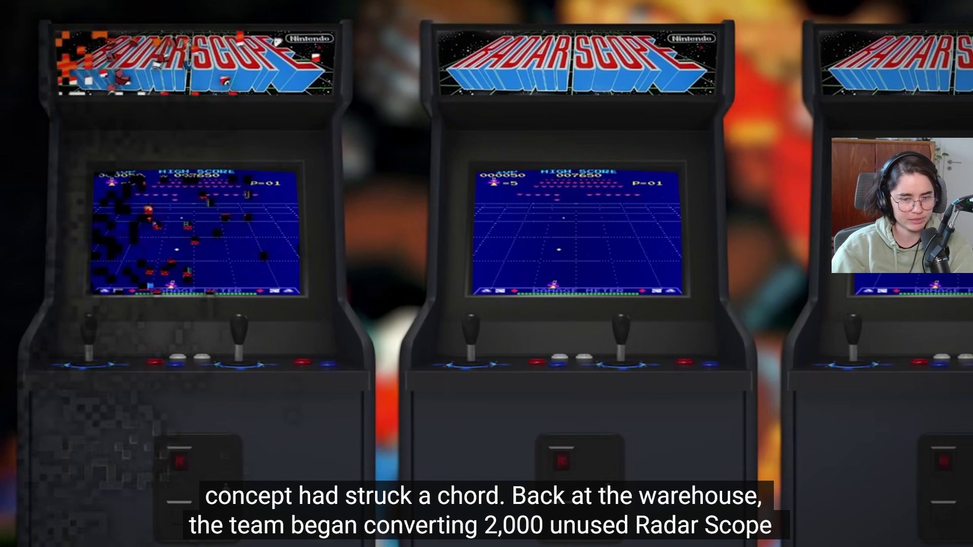
left_click(441, 221)
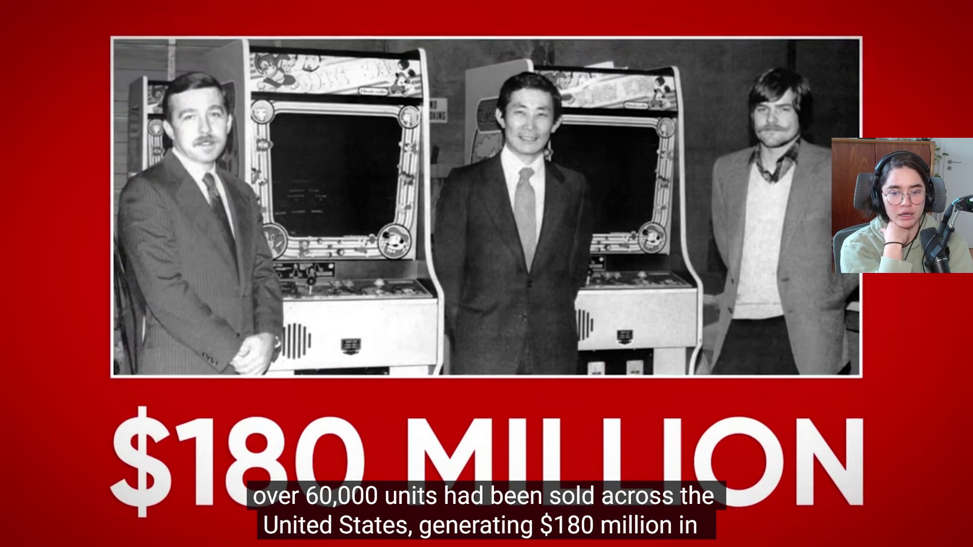
Step: Pause and resume twice on the $180 million sales photo, letting it play into the $75 console pricing
left_click(441, 224)
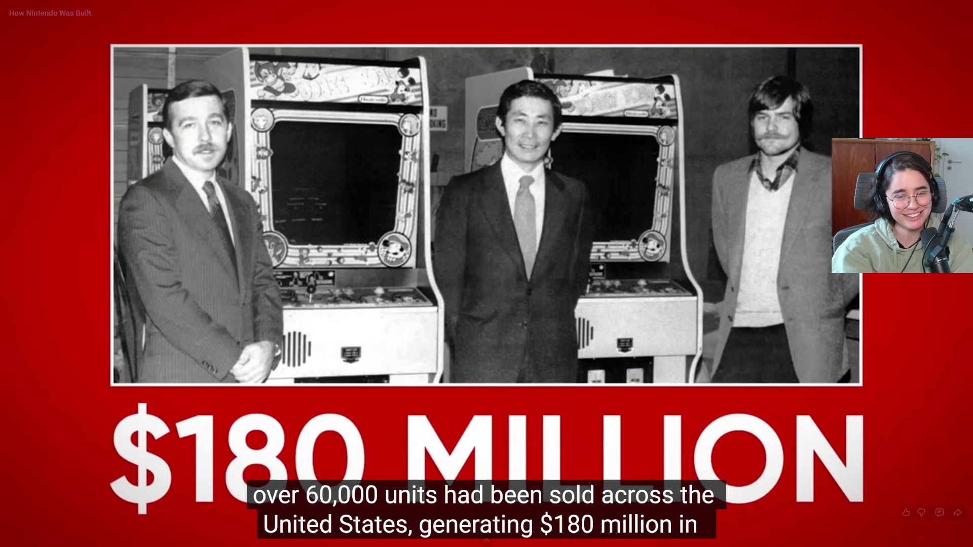
left_click(441, 223)
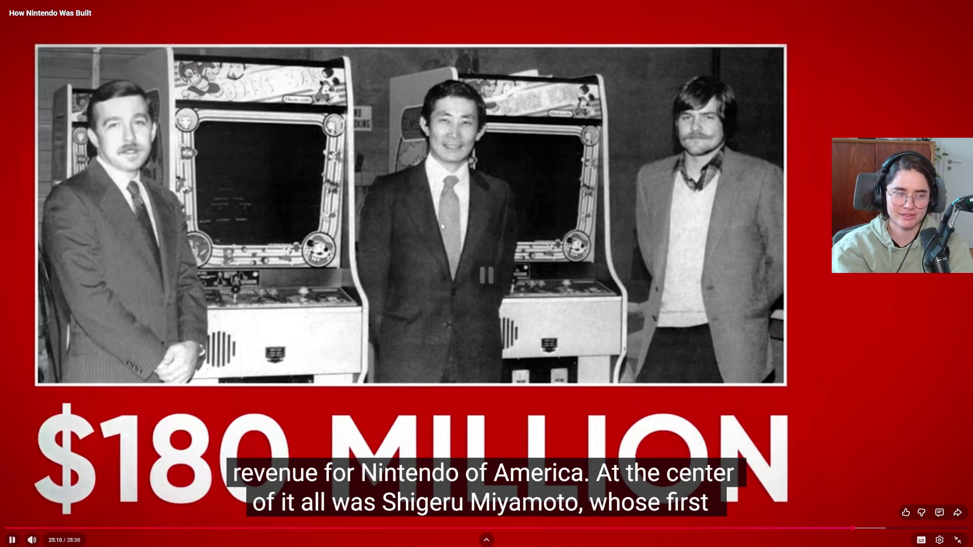
left_click(441, 226)
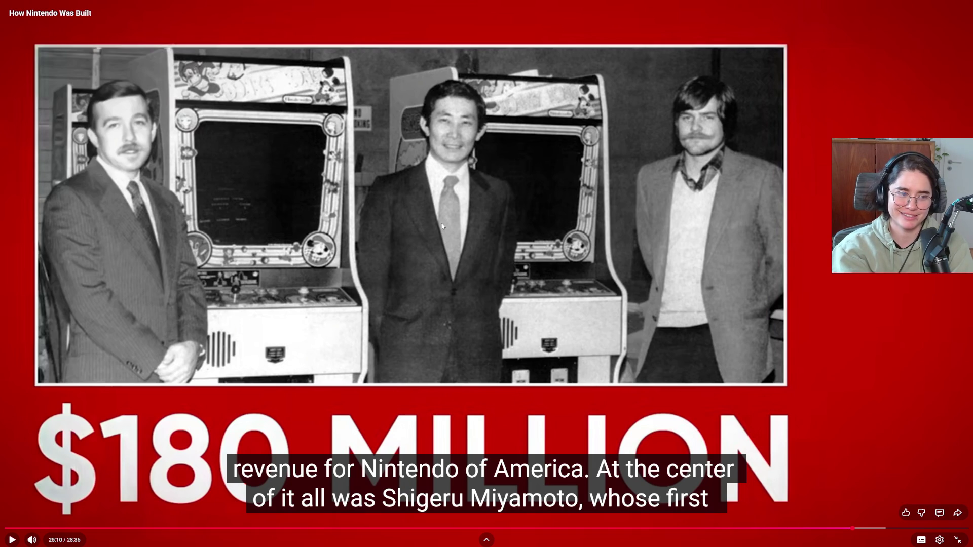
left_click(441, 226)
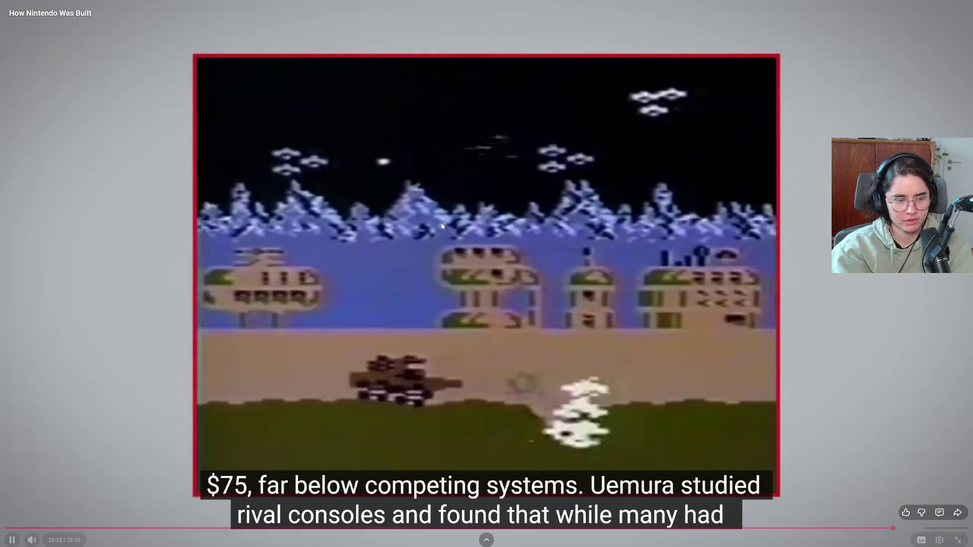
Step: Hold on the $75 vs $175 console price comparison, then resume into the Ricoh processor cost story
left_click(442, 227)
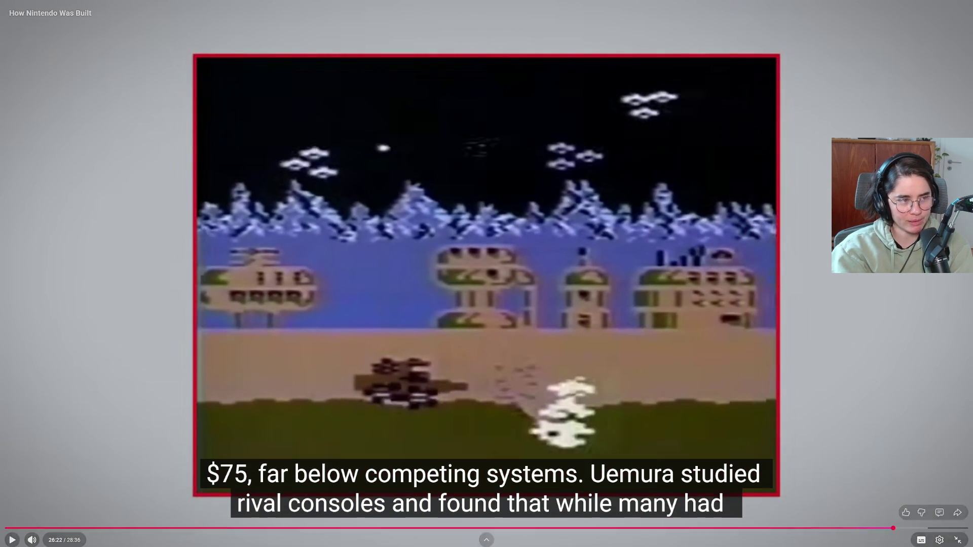
left_click(442, 226)
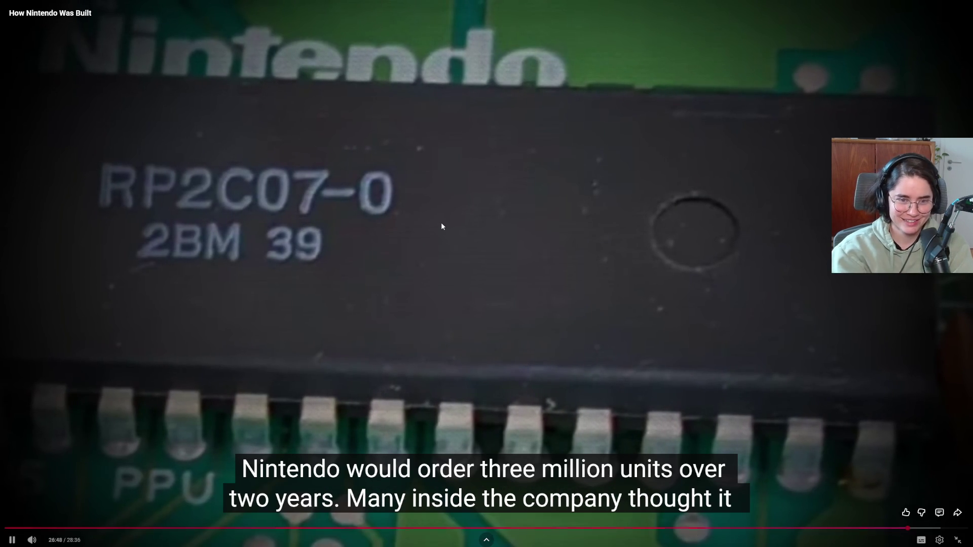
Step: Pause on the RP2C07 chip close-up, resume, then pause on the Family Computer introduction
left_click(441, 222)
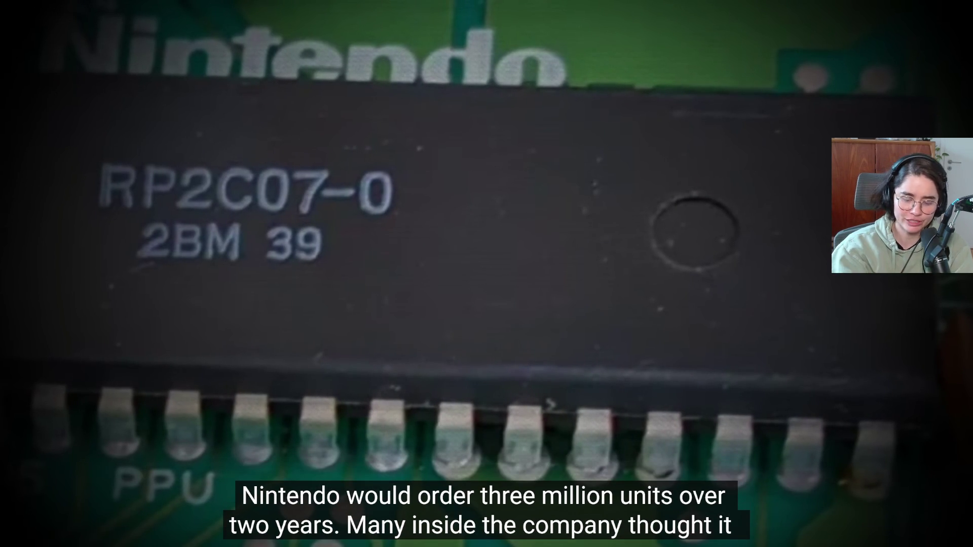
left_click(441, 222)
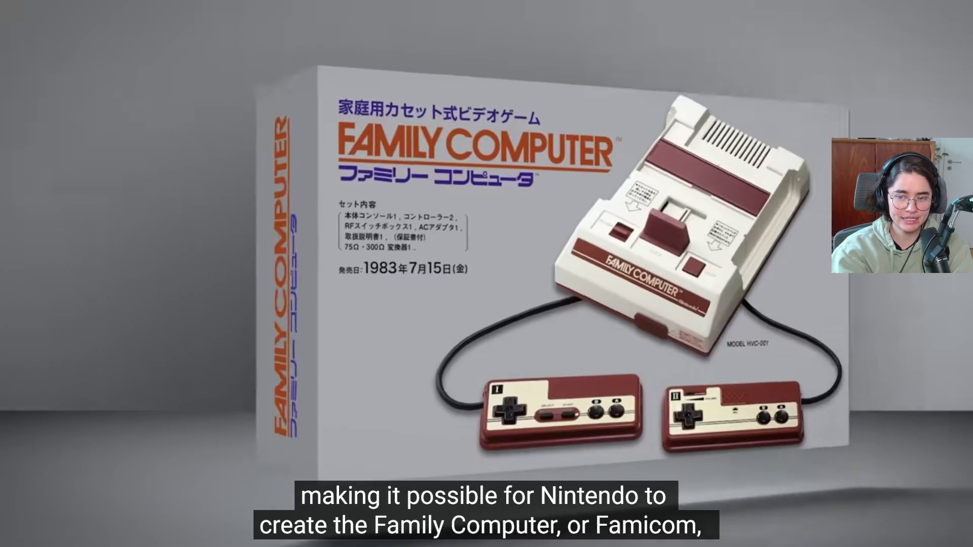
left_click(442, 226)
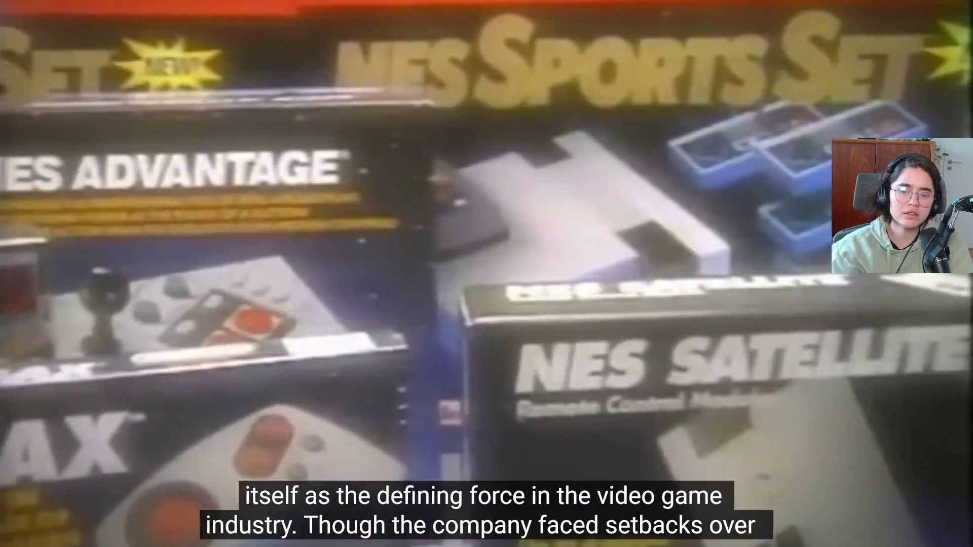
Step: Pause and resume on the Famicom and NES footage, then exit full screen after the beforemario.com shoutout
left_click(441, 222)
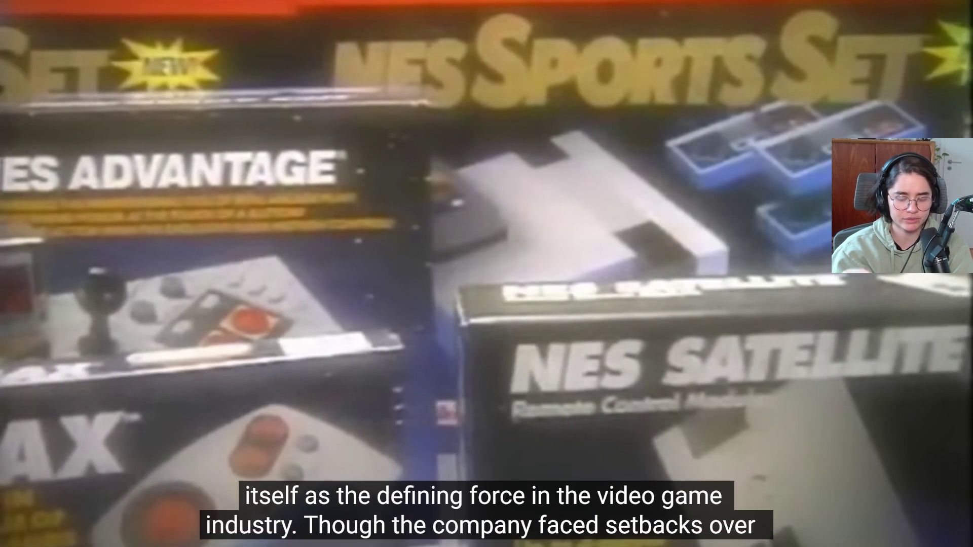
left_click(441, 222)
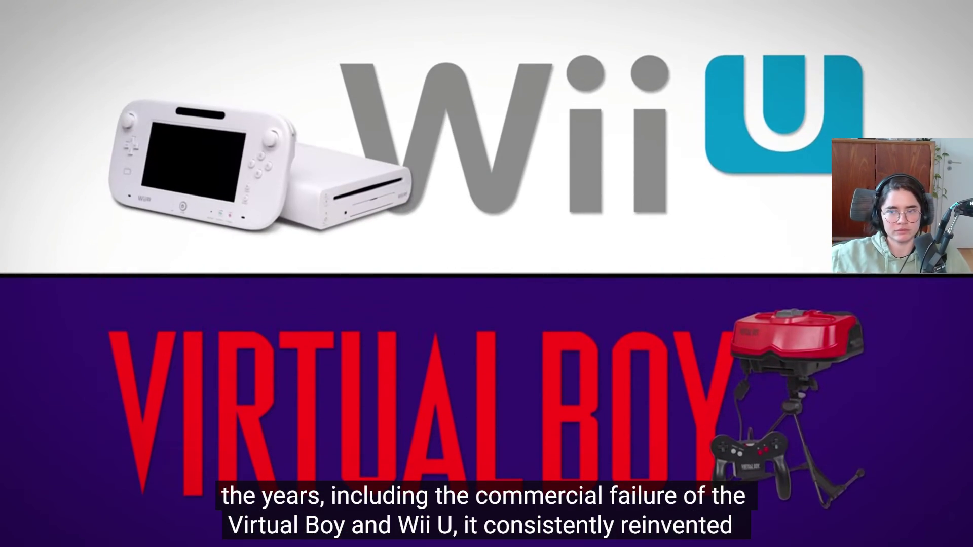
mouse_move(495, 21)
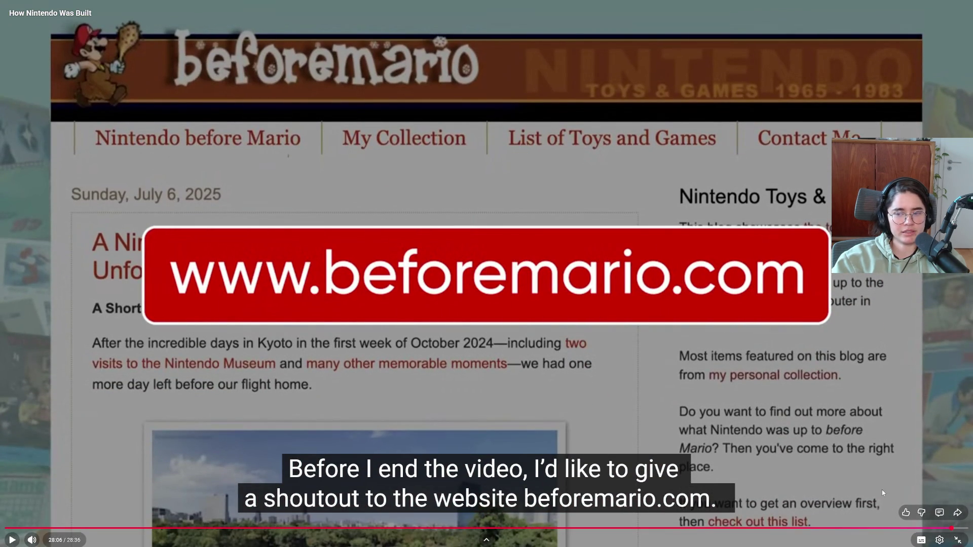
left_click(956, 541)
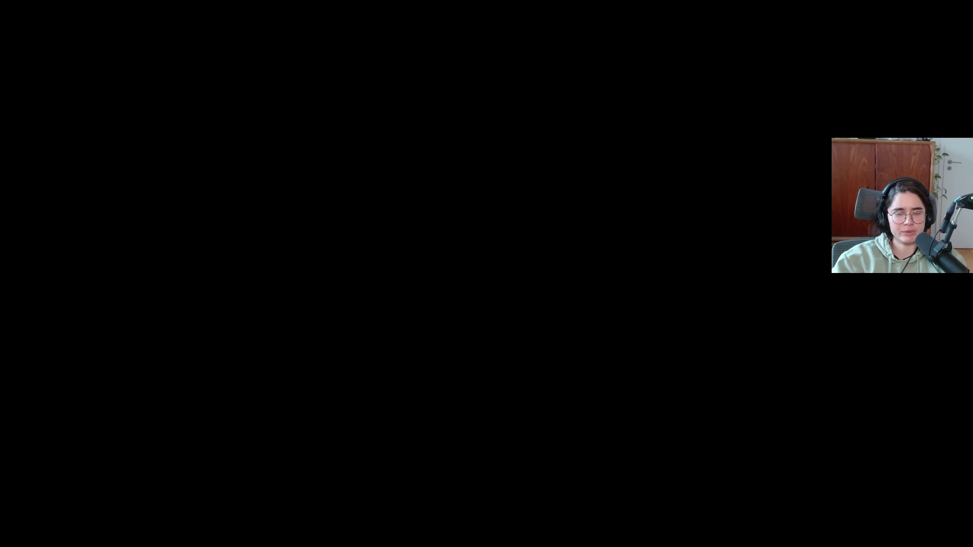
Step: Leave the Nintendo documentary and return to the DYKG Clips channel page in Firefox
scroll(475, 302, "down", 5)
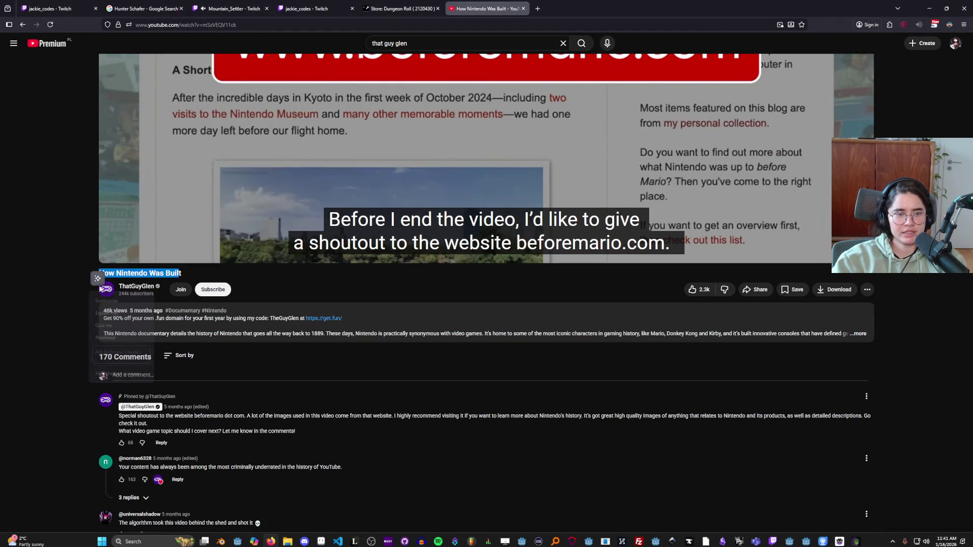
left_click(403, 409)
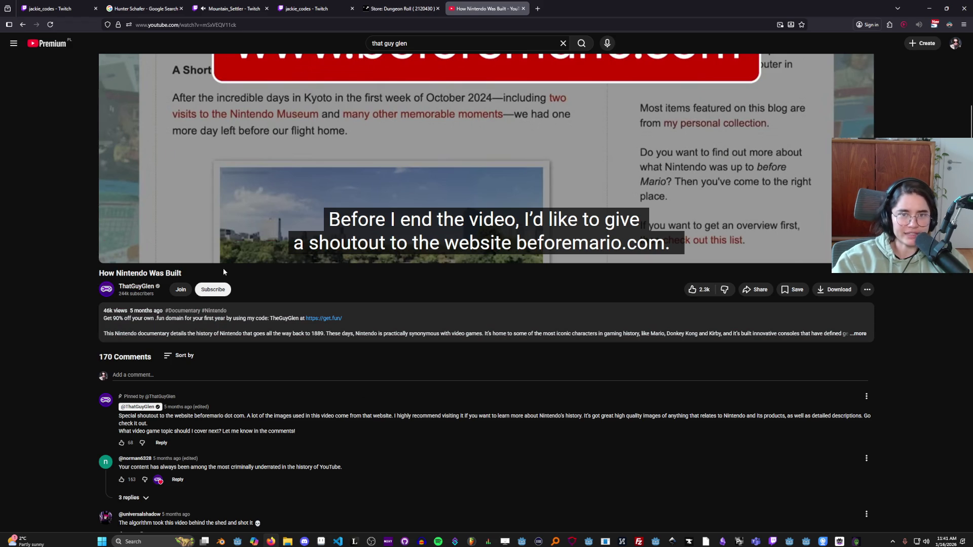
key("alt+Tab")
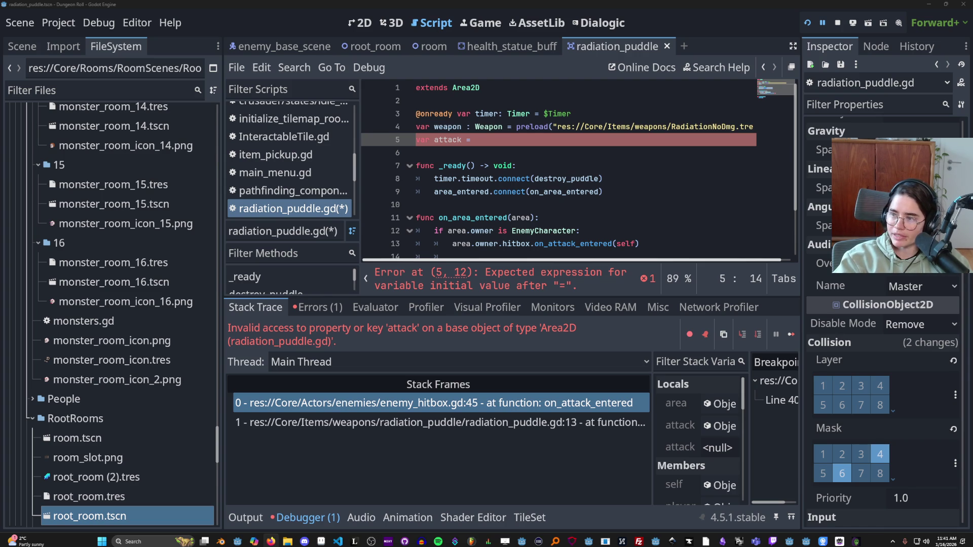
left_click(271, 541)
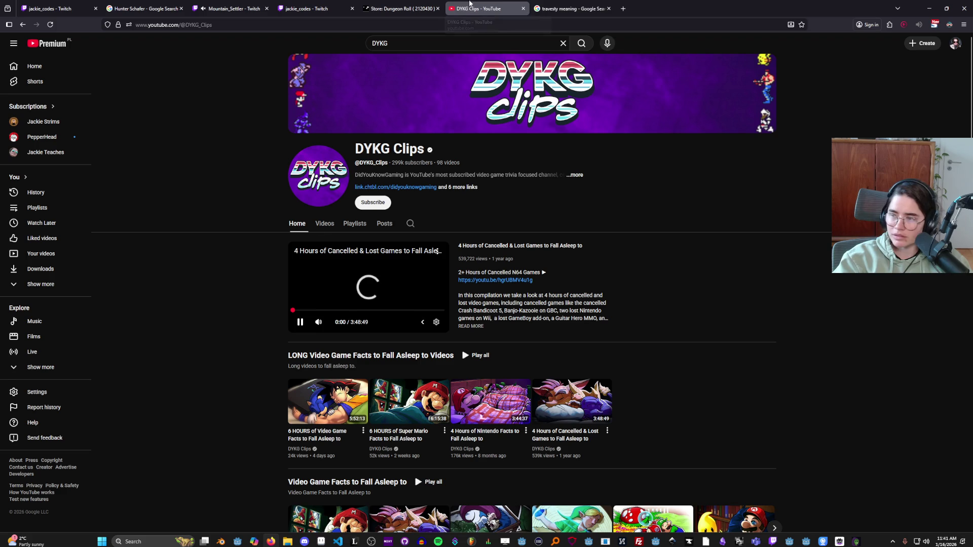
Step: Sort DYKG Clips' videos by Popular and play '2 Hours of Cancelled Video Games to Fall Asleep to'
left_click(323, 223)
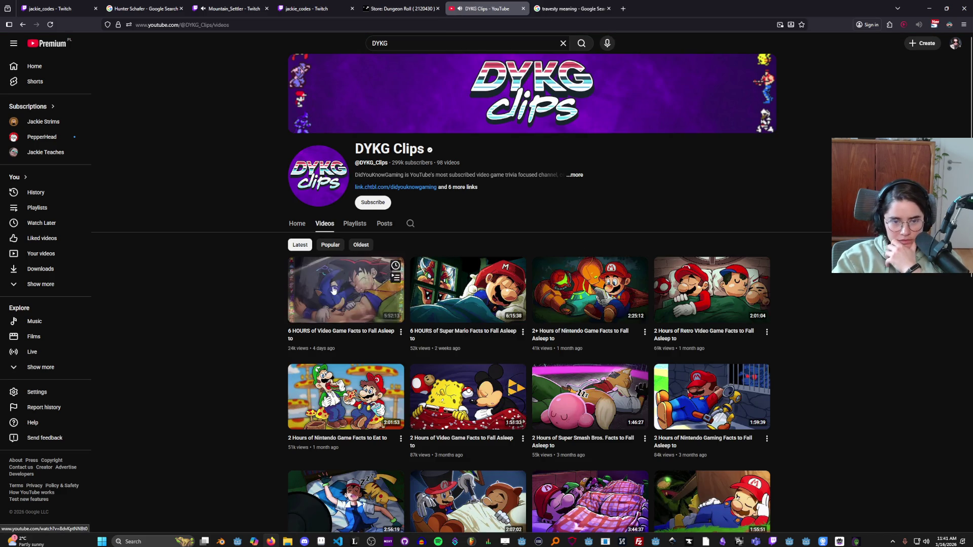
left_click(323, 245)
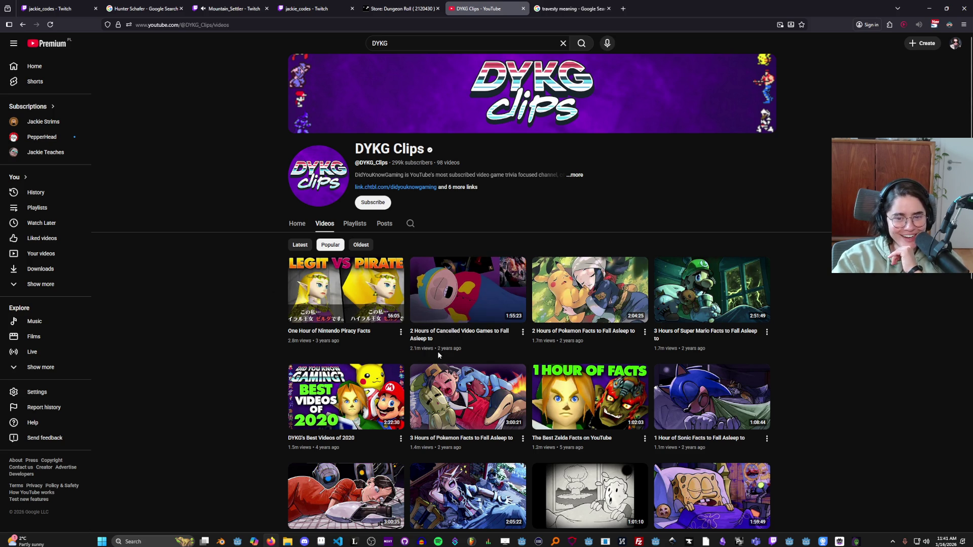
left_click(457, 311)
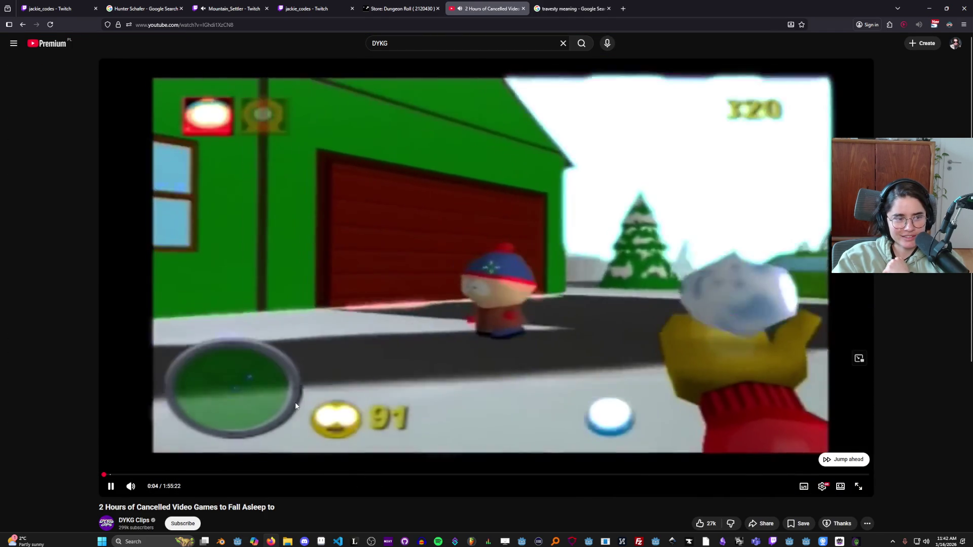
Step: Scroll to the comments and highlight the text of three comments, including the audio-distortion one
scroll(295, 403, "down", 4)
scroll(295, 402, "down", 3)
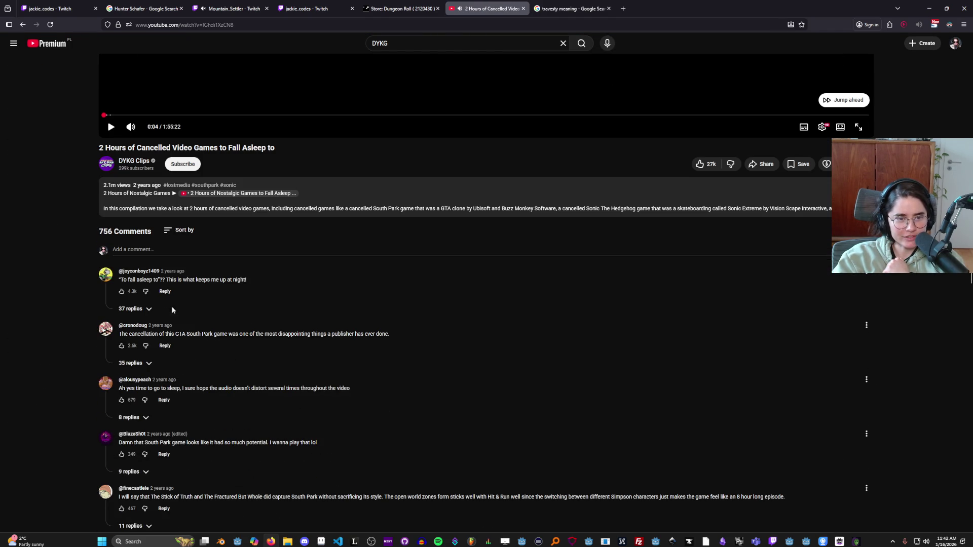
left_click_drag(186, 280, 247, 280)
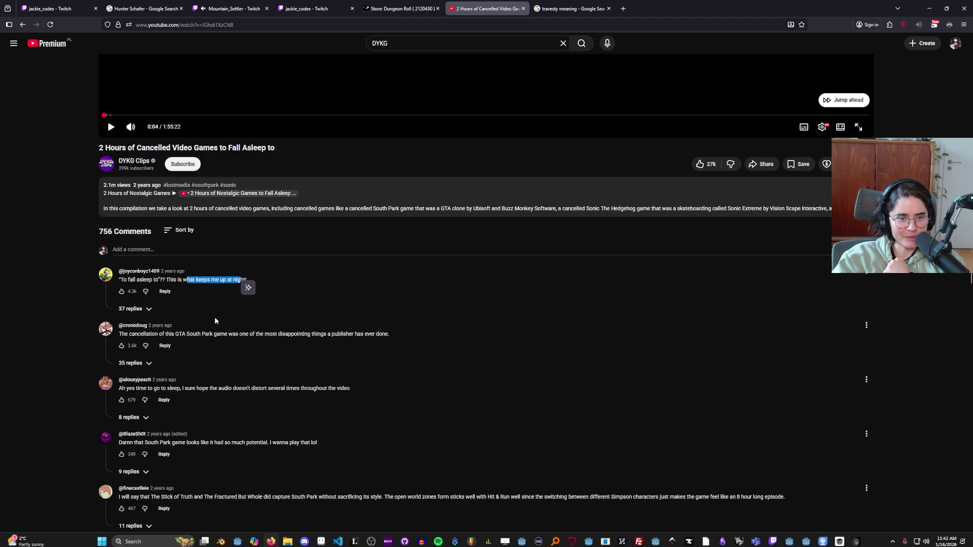
mouse_move(145, 333)
left_mouse_down()
mouse_move(121, 335)
mouse_move(382, 343)
left_mouse_up()
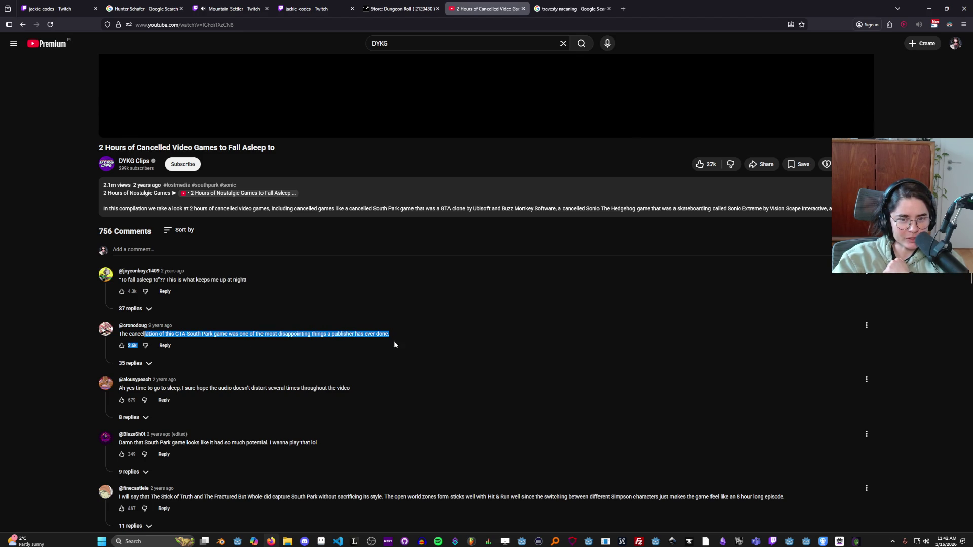
mouse_move(131, 388)
left_mouse_down()
mouse_move(259, 388)
mouse_move(119, 388)
mouse_move(361, 391)
left_mouse_up()
Step: Scroll back up to the player and open the DYKG Clips channel from under the video title
scroll(299, 410, "down", 1)
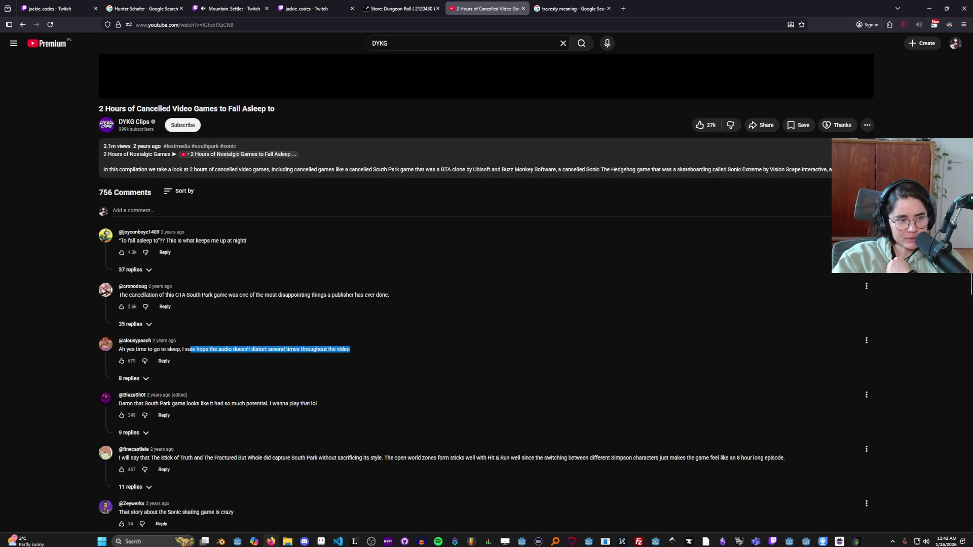
key("alt+Tab")
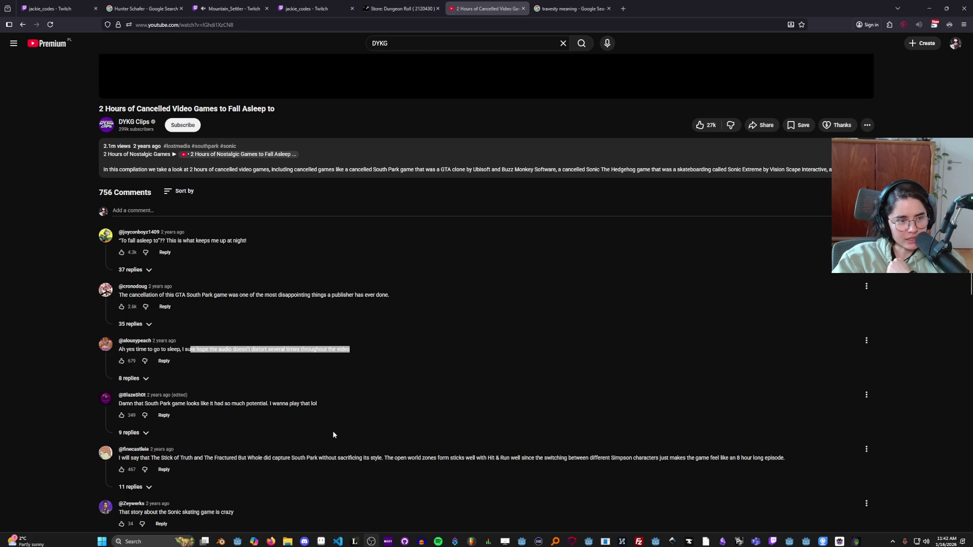
scroll(332, 431, "up", 4)
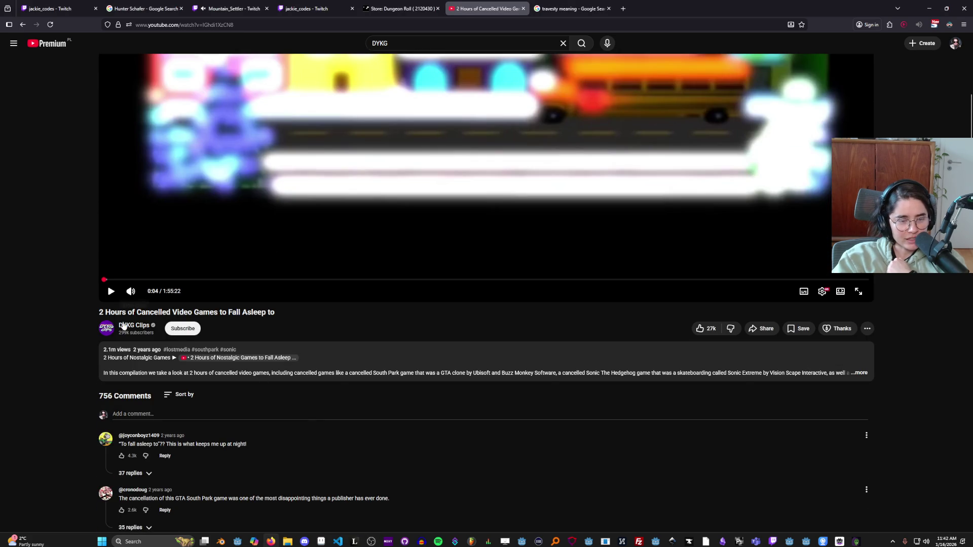
left_click(132, 326)
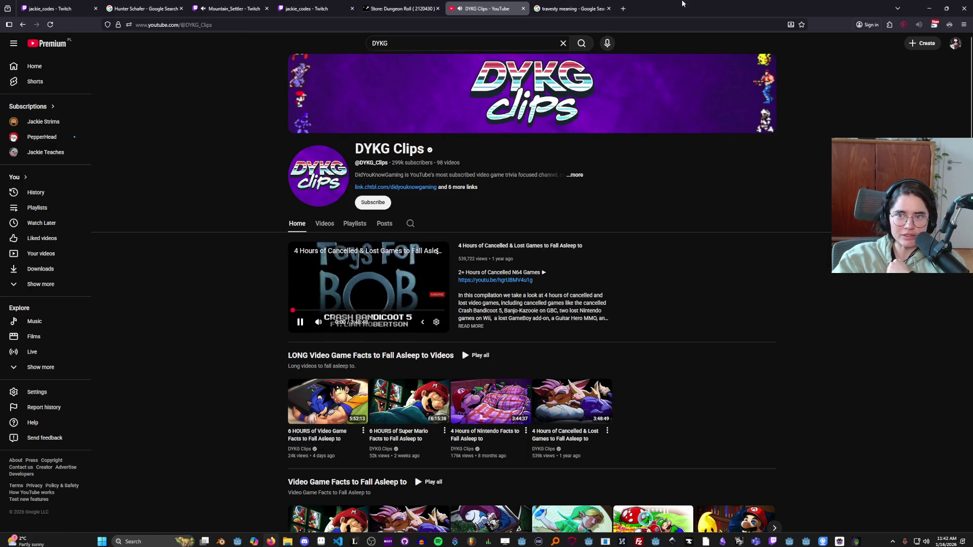
Step: Switch from Firefox back to the Godot editor with the radiation_puddle script
key("alt+Tab")
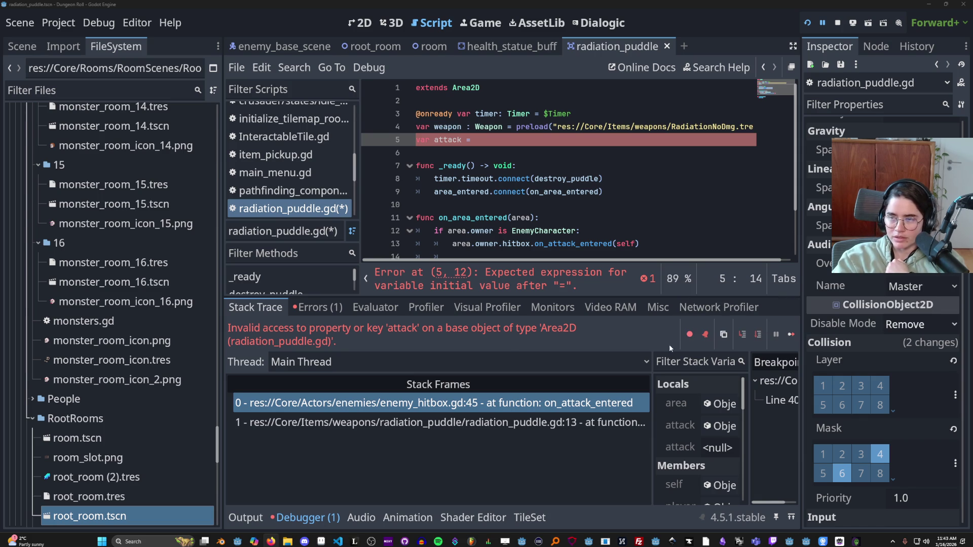
mouse_move(507, 177)
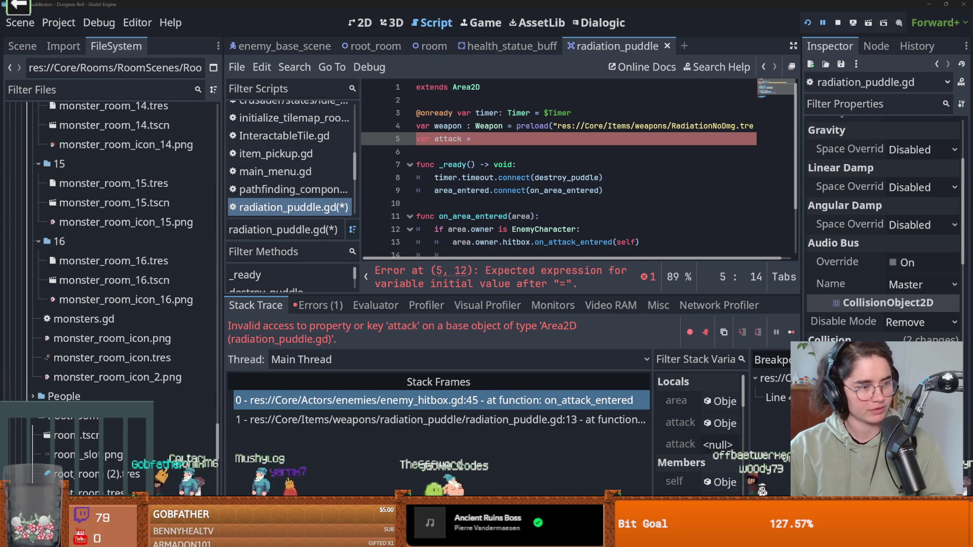
left_click(494, 305)
Step: Save the radiation_puddle script while reviewing the on_area_entered function
key("ctrl+s")
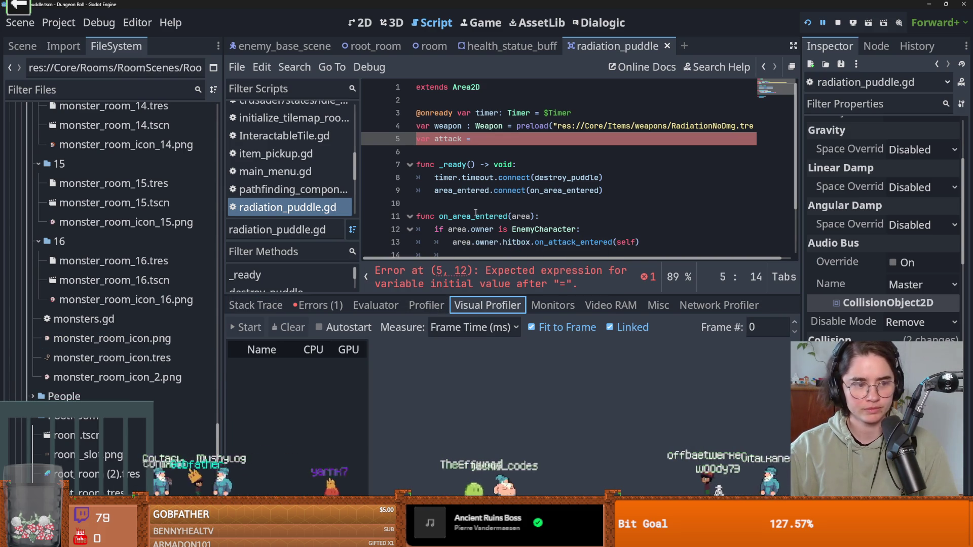
left_click(475, 216)
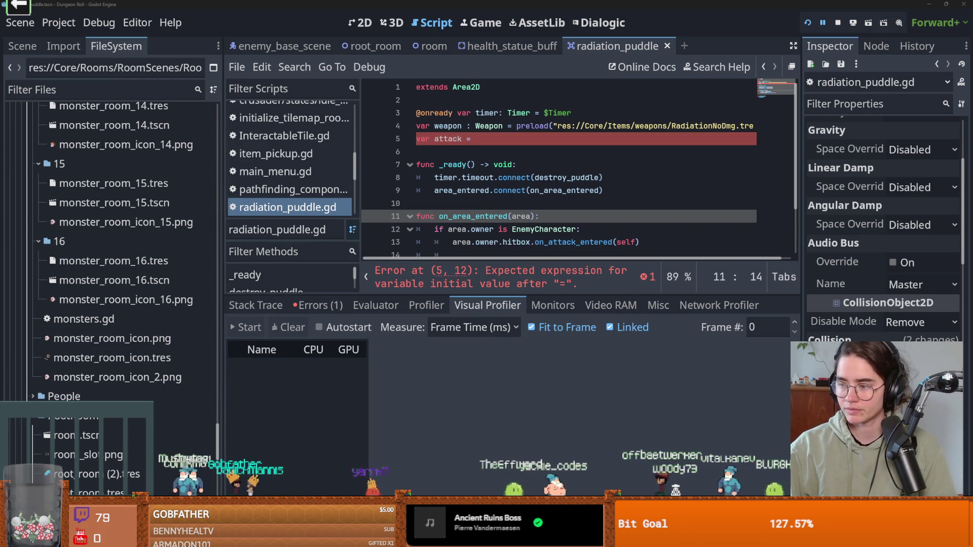
left_click(438, 232)
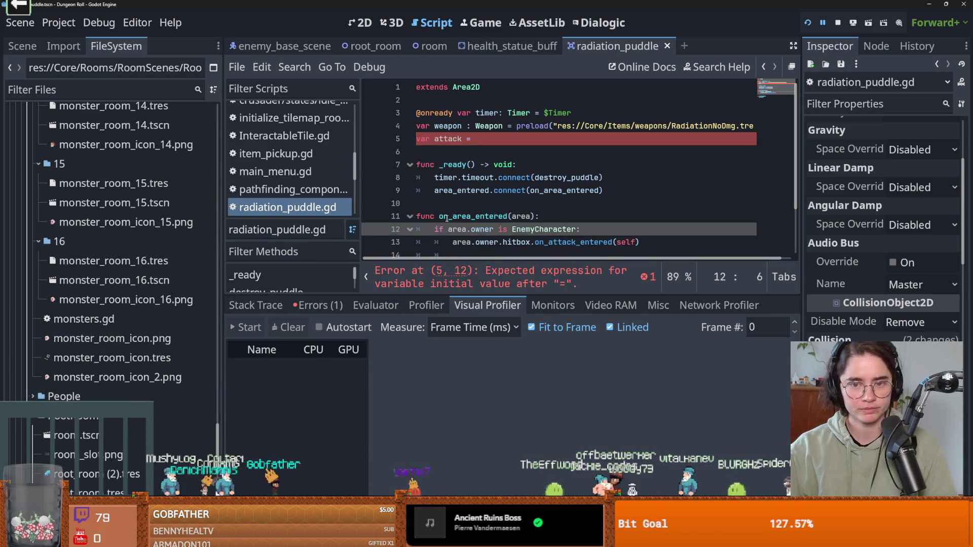
left_click(462, 204)
key("ctrl+s")
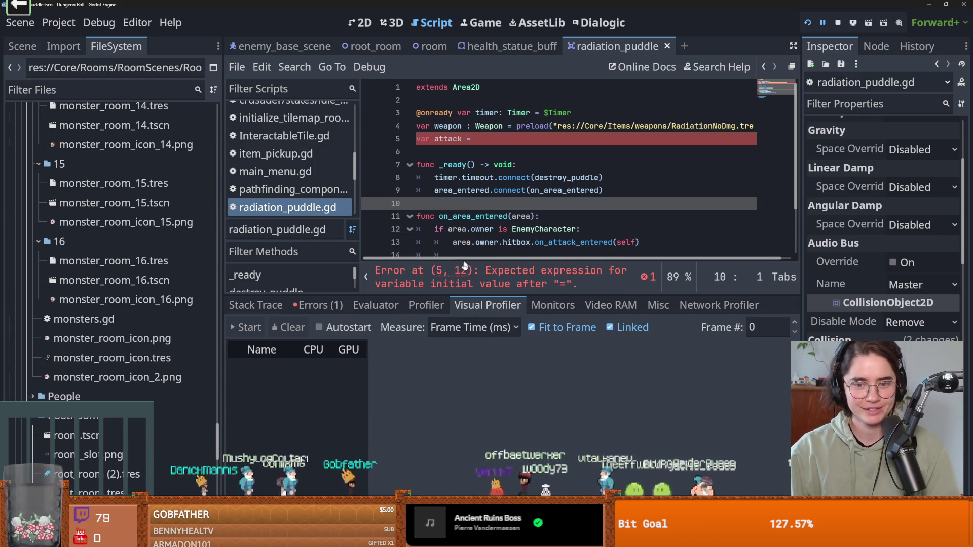
Step: Narrow the script list and file tree to give the code editor more room
left_click_drag(360, 264, 293, 264)
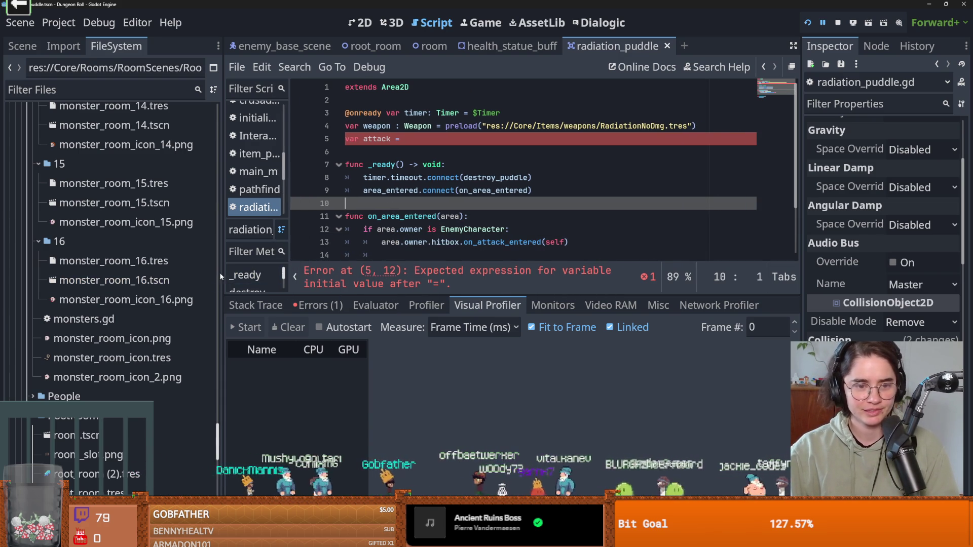
mouse_move(224, 273)
left_mouse_down()
mouse_move(170, 271)
mouse_move(208, 267)
left_mouse_up()
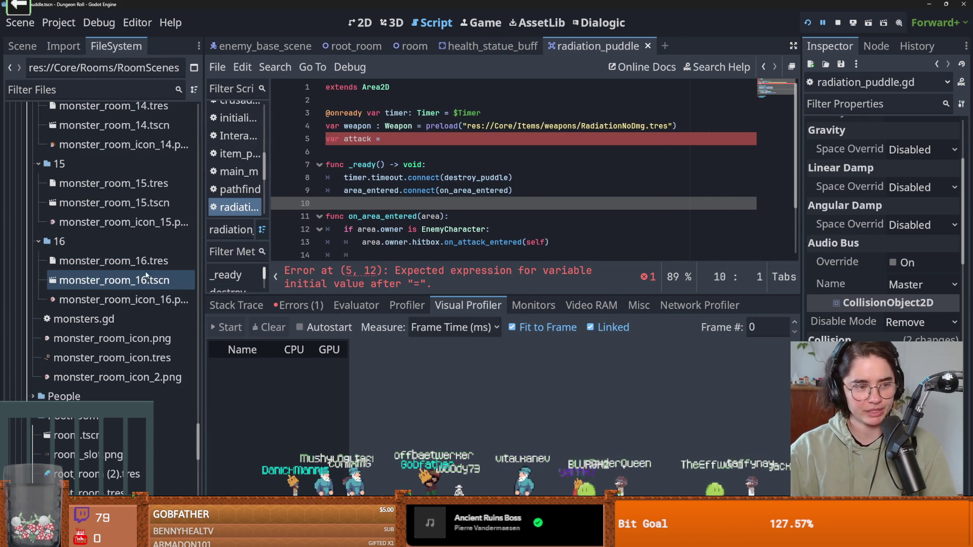
left_click_drag(492, 294, 492, 383)
left_click(334, 267)
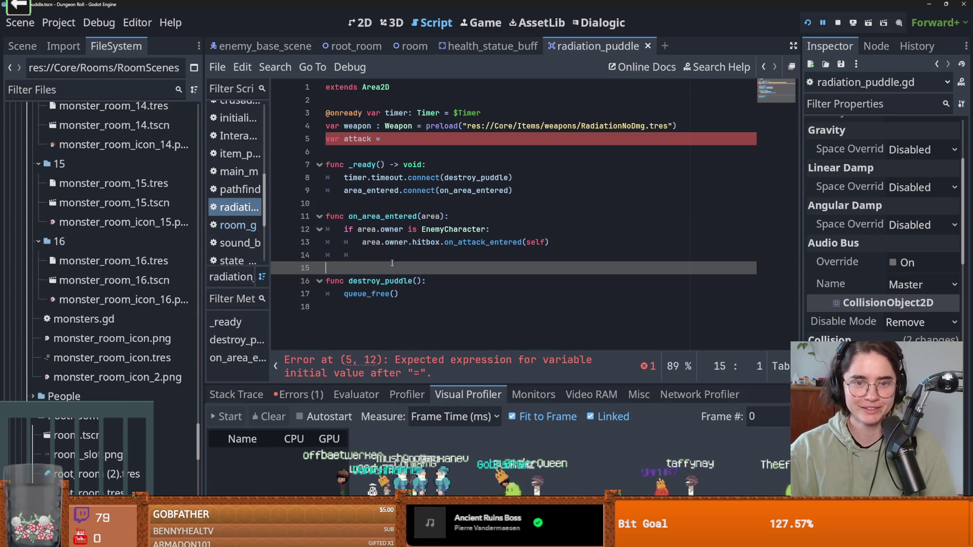
scroll(116, 227, "up", 5)
scroll(115, 227, "up", 10)
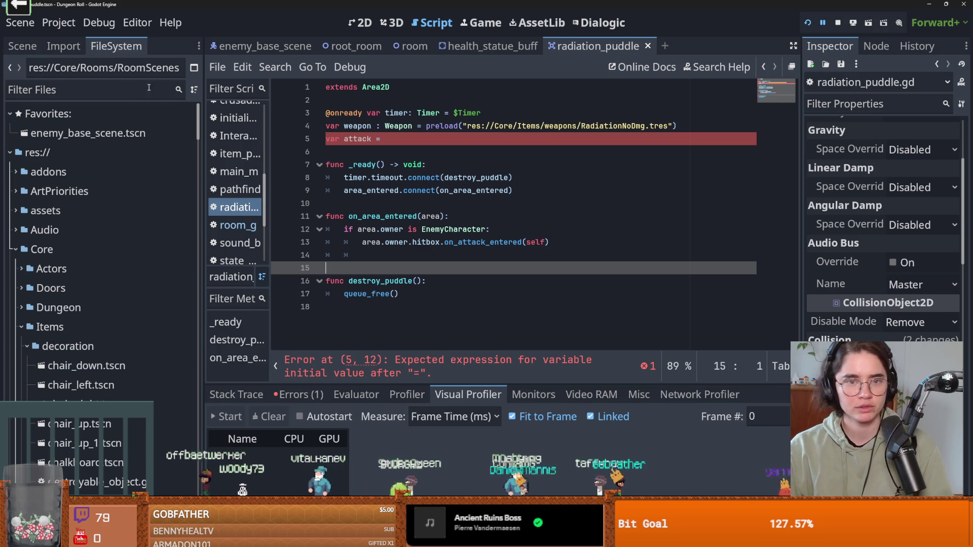
Step: Filter the FileSystem by 'radiation' and select RadiationNoDmg.tres
left_click(87, 88)
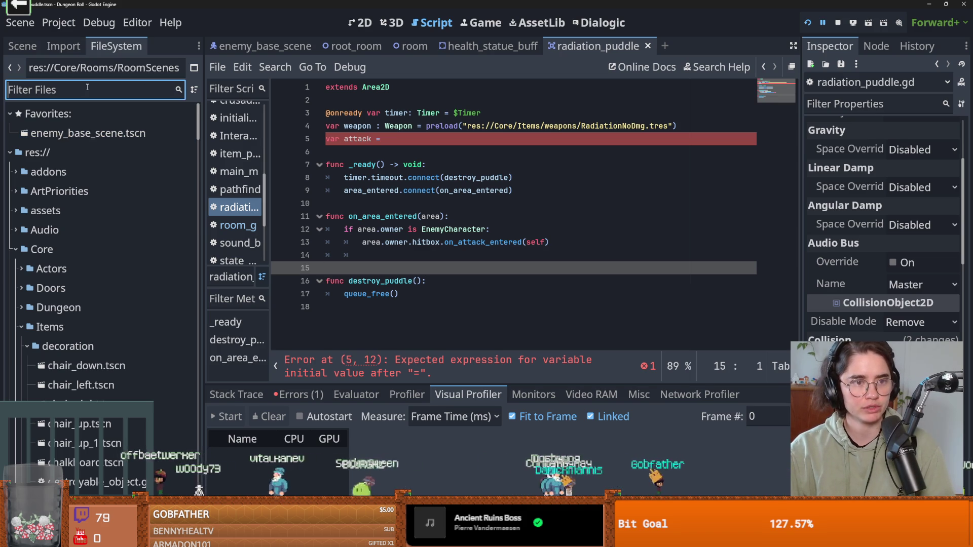
type("radiation")
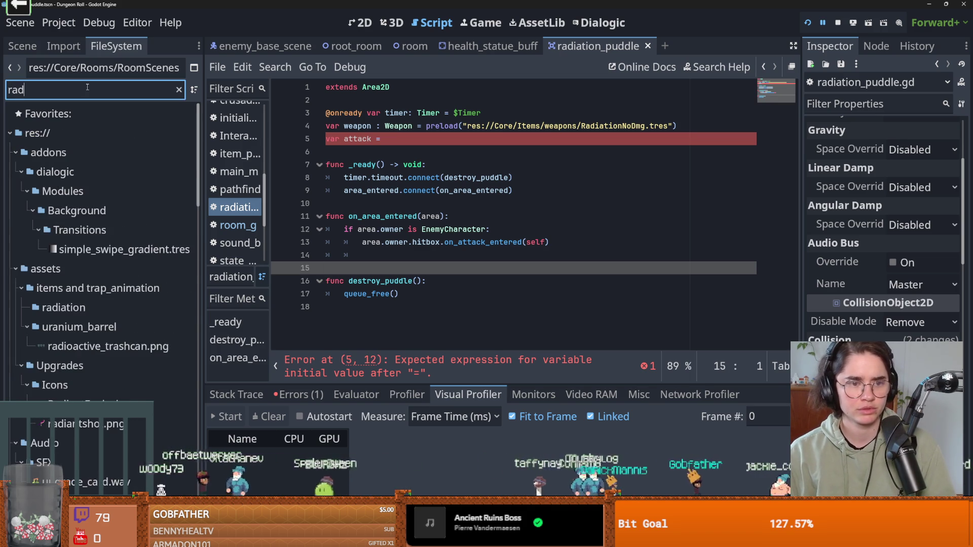
scroll(154, 420, "down", 10)
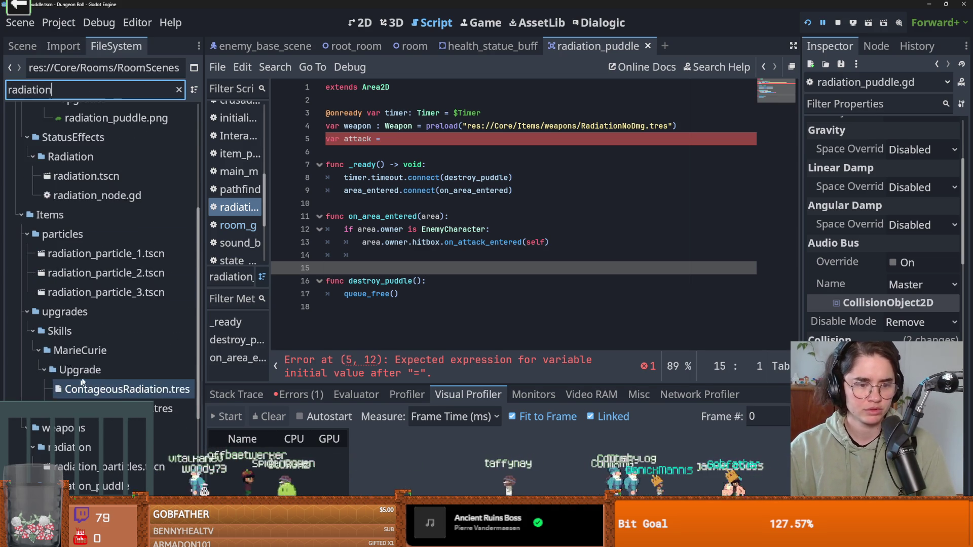
left_click(131, 341)
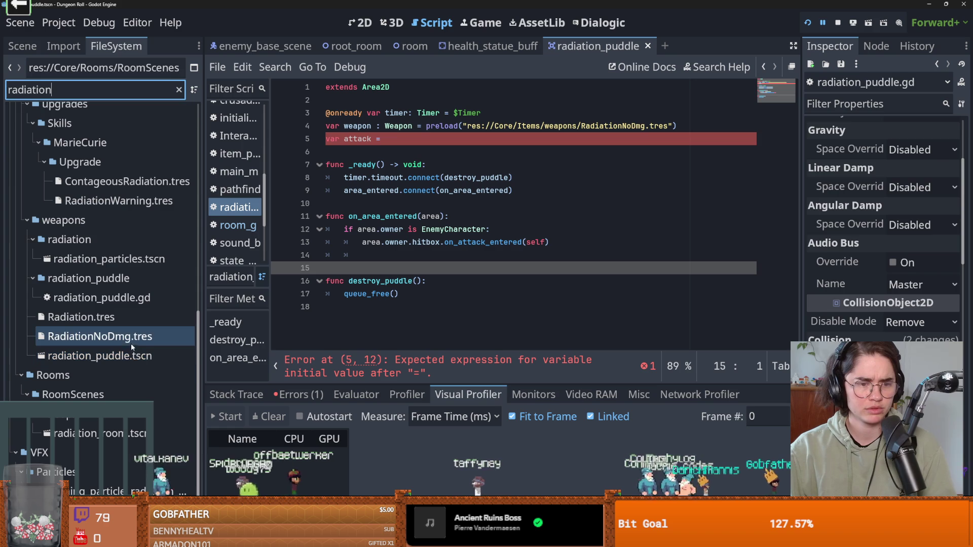
Step: Widen the Inspector and compare the Radiation.tres and RadiationNoDmg.tres properties
mouse_move(801, 283)
left_mouse_down()
mouse_move(749, 304)
mouse_move(603, 323)
left_mouse_up()
scroll(710, 351, "down", 5)
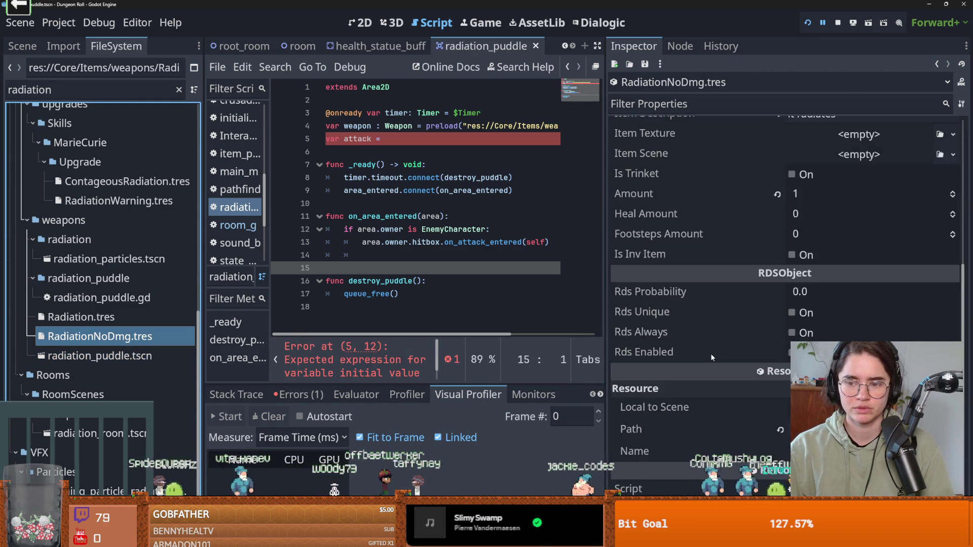
scroll(711, 354, "up", 5)
left_click(113, 317)
left_click(109, 336)
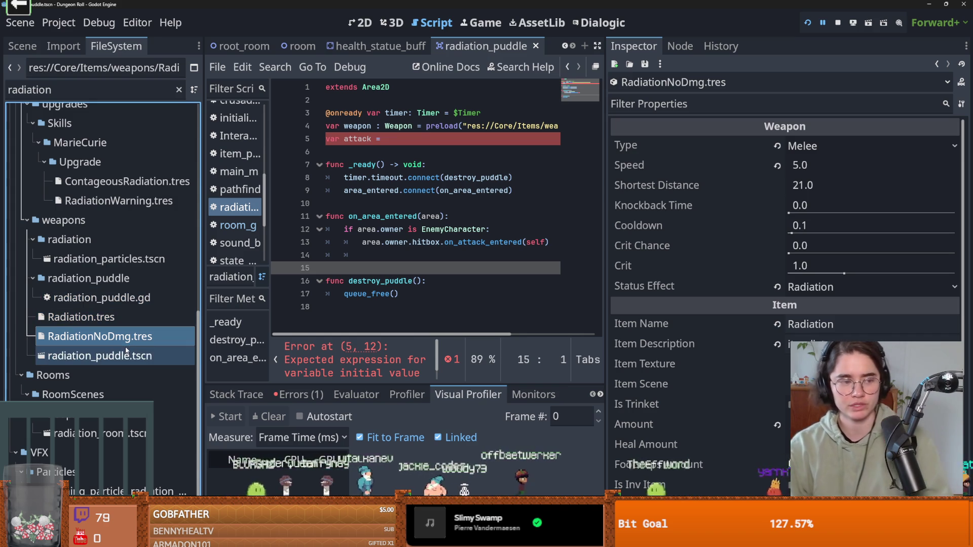
Step: Save the puddle script and collapse the radiation weapons and StatusEffects folders
left_click(364, 255)
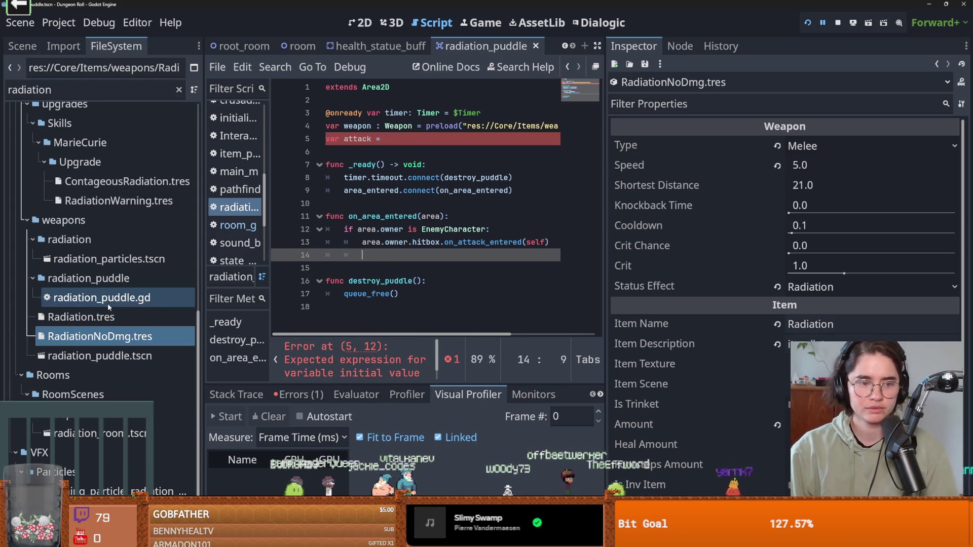
left_click(32, 243)
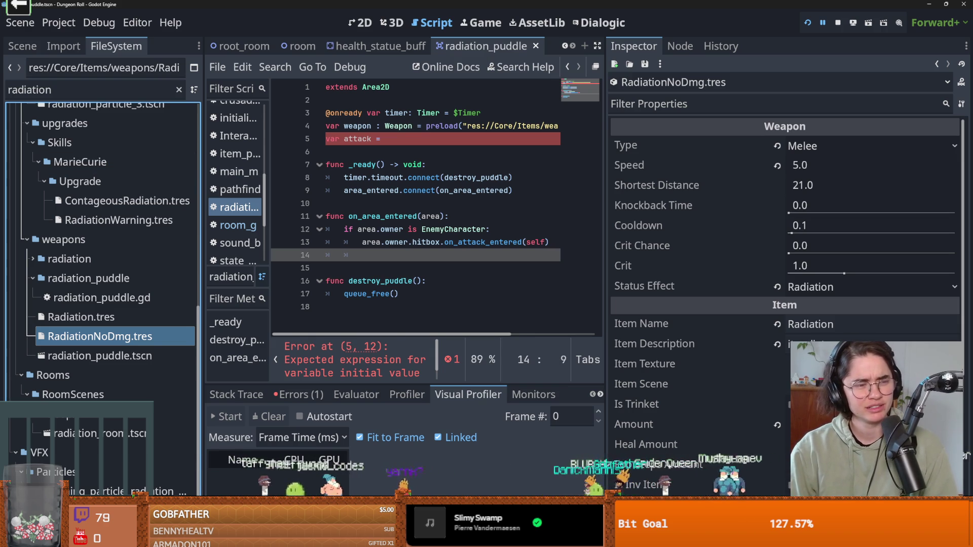
left_click(459, 229)
key("ctrl+s")
scroll(76, 304, "up", 3)
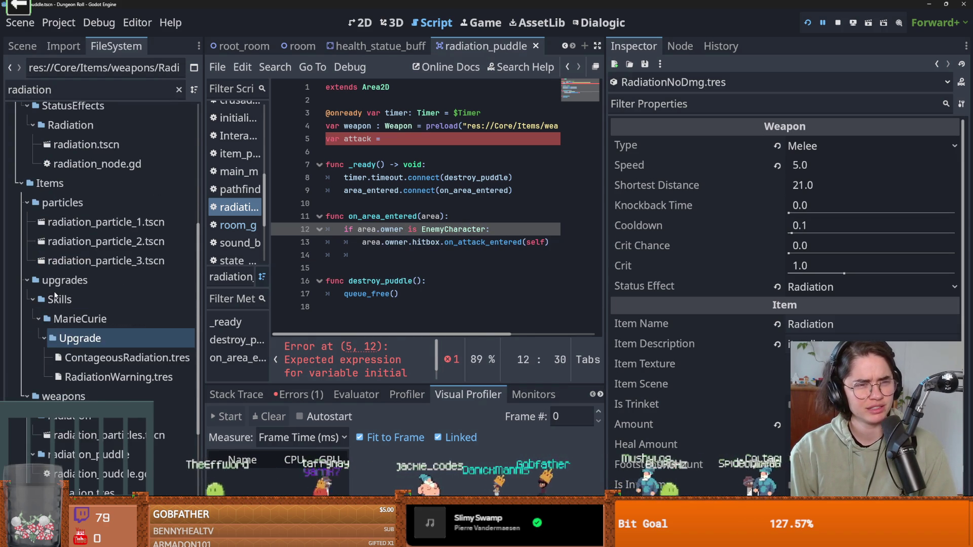
scroll(28, 238, "up", 3)
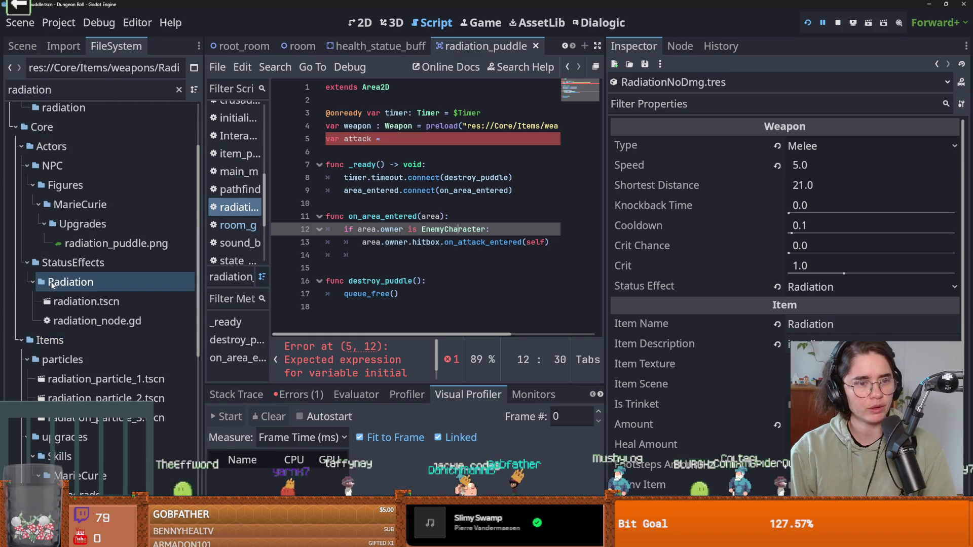
left_click(23, 263)
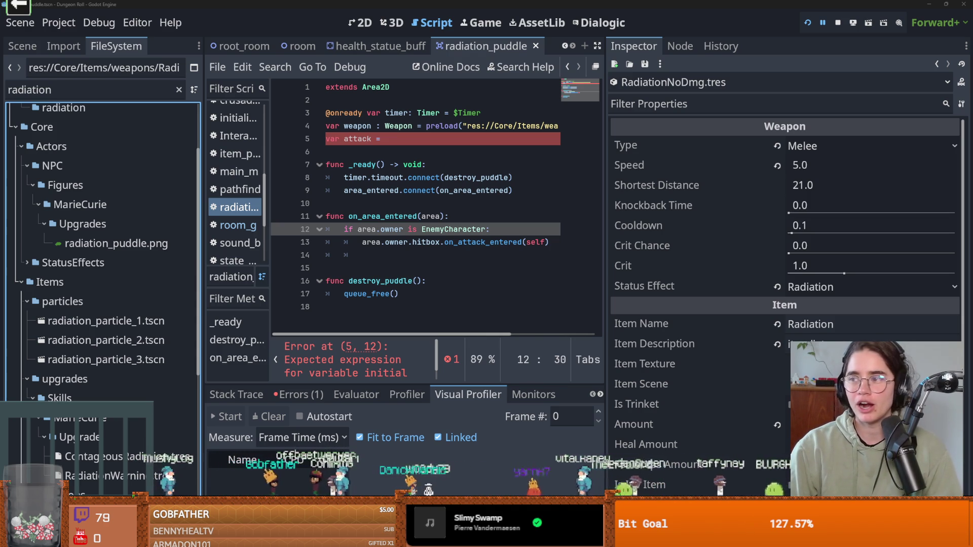
key("super")
type("snip")
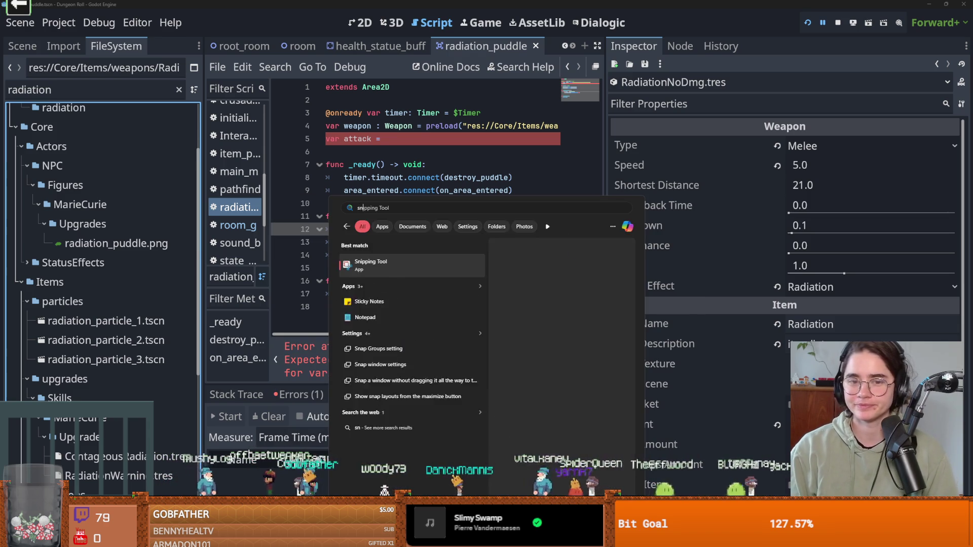
key("Return")
left_click(223, 78)
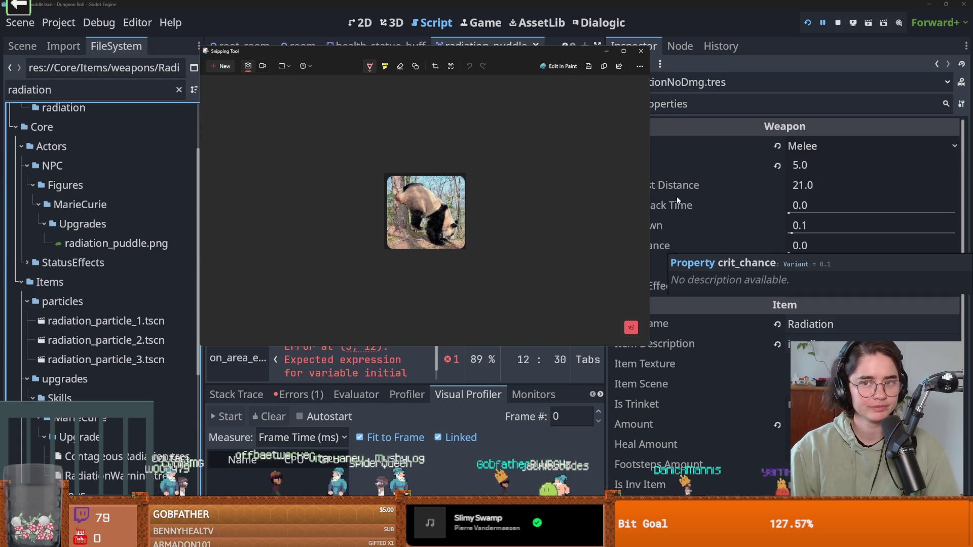
left_click(641, 52)
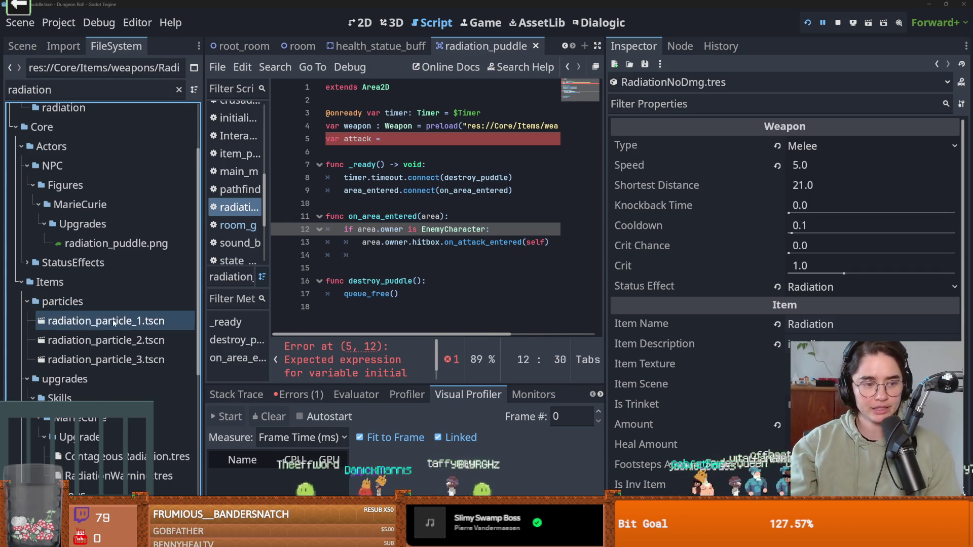
scroll(113, 325, "up", 5)
Step: Clear the 'radiation' filter so the full project tree shows again
left_click(17, 219)
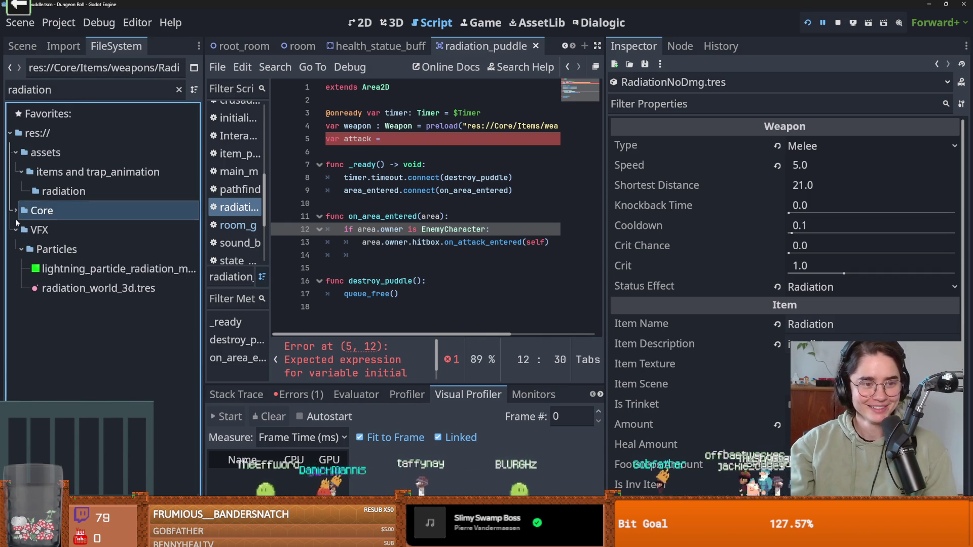
left_click(16, 211)
left_click(180, 92)
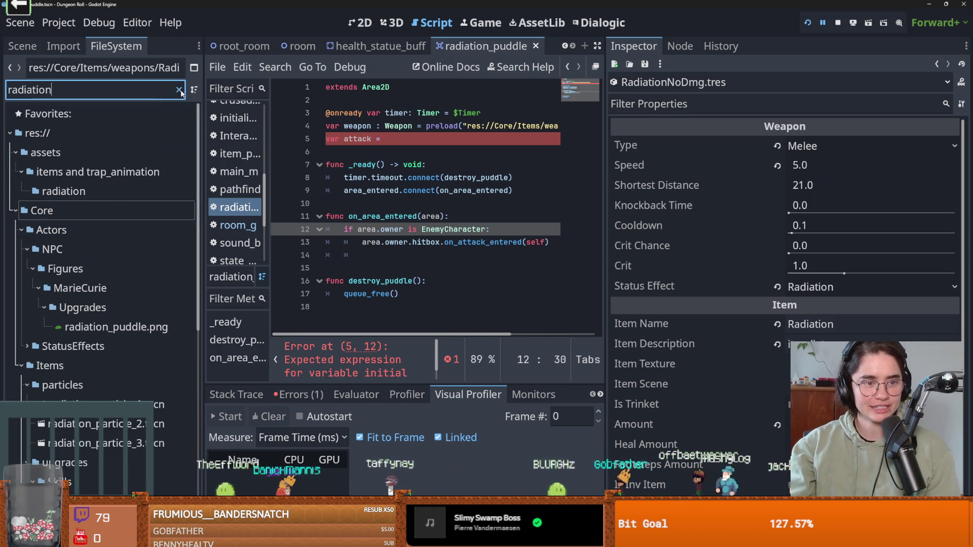
left_click(180, 91)
scroll(88, 310, "up", 15)
scroll(88, 310, "up", 10)
Step: Collapse the Items, Rooms and Tiles folders, then expand Tiles to reach Traps
left_click(19, 309)
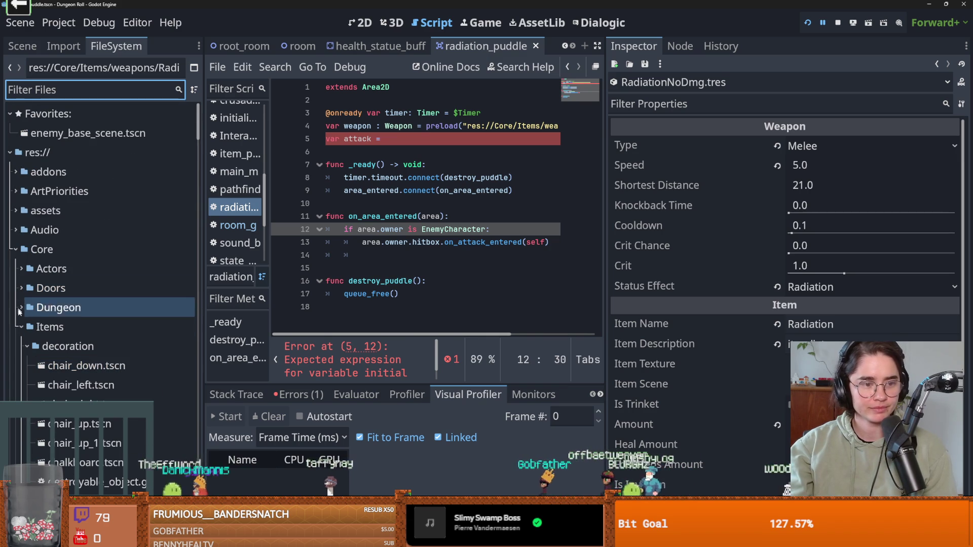
left_click(17, 327)
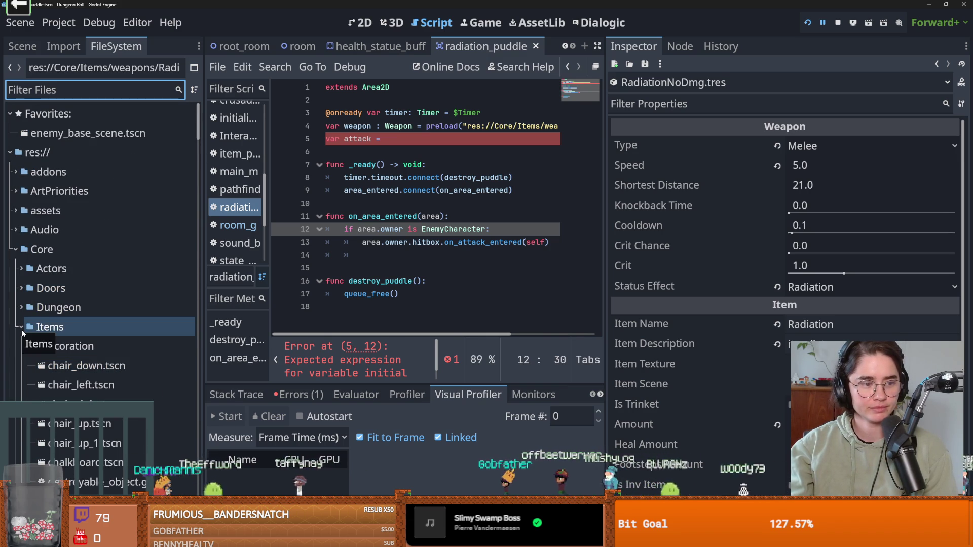
left_click(22, 330)
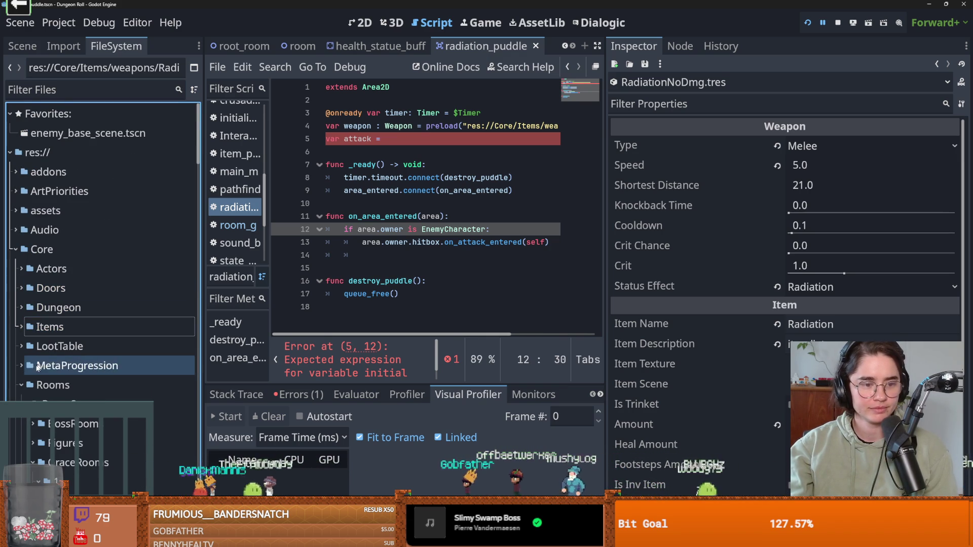
left_click(21, 385)
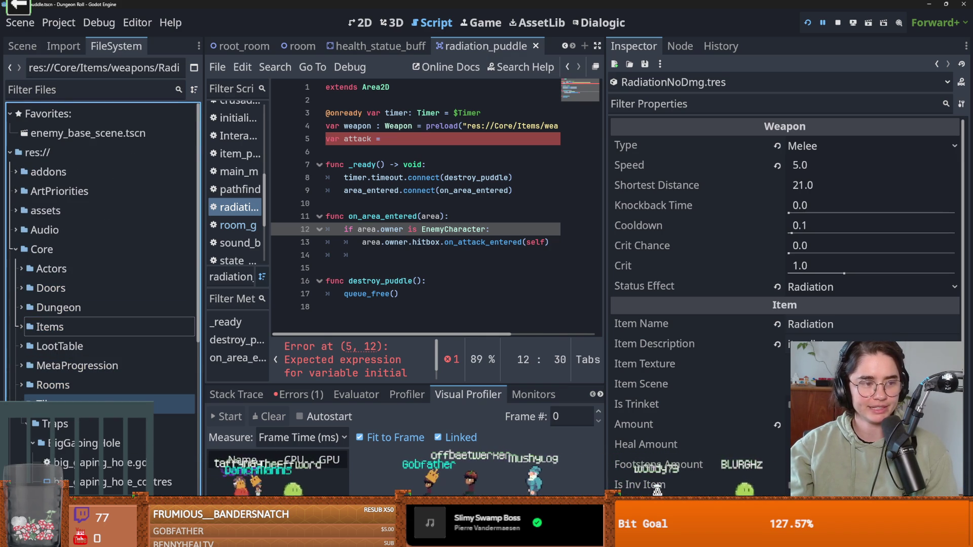
left_click(21, 405)
scroll(21, 404, "down", 1)
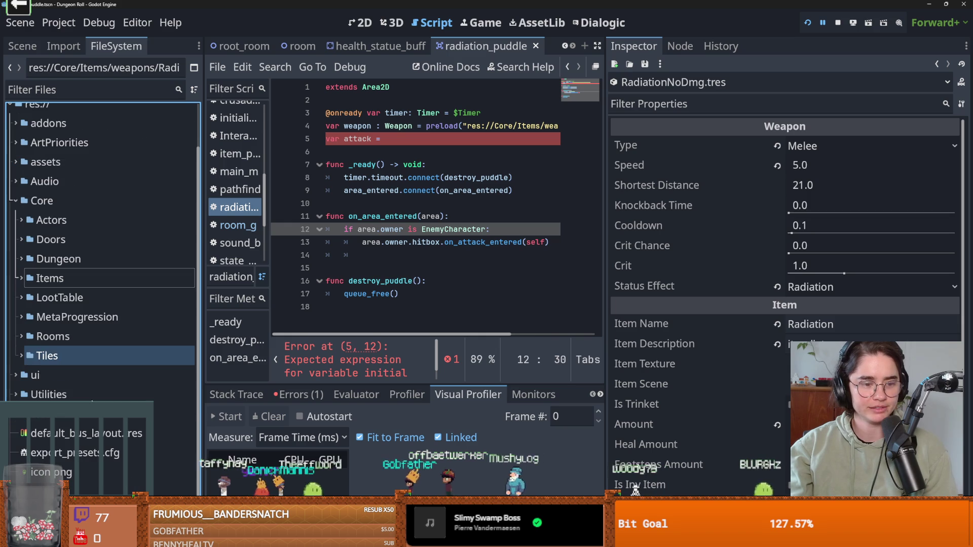
left_click(21, 356)
Step: Create a new folder named RadiationPuddle inside Core/Tiles/Traps
left_click(46, 377)
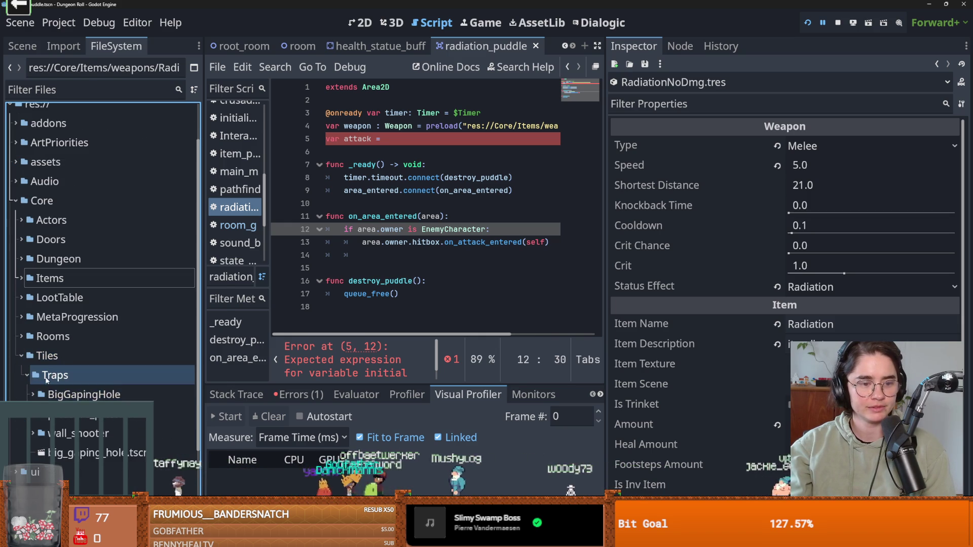
right_click(46, 380)
mouse_move(141, 270)
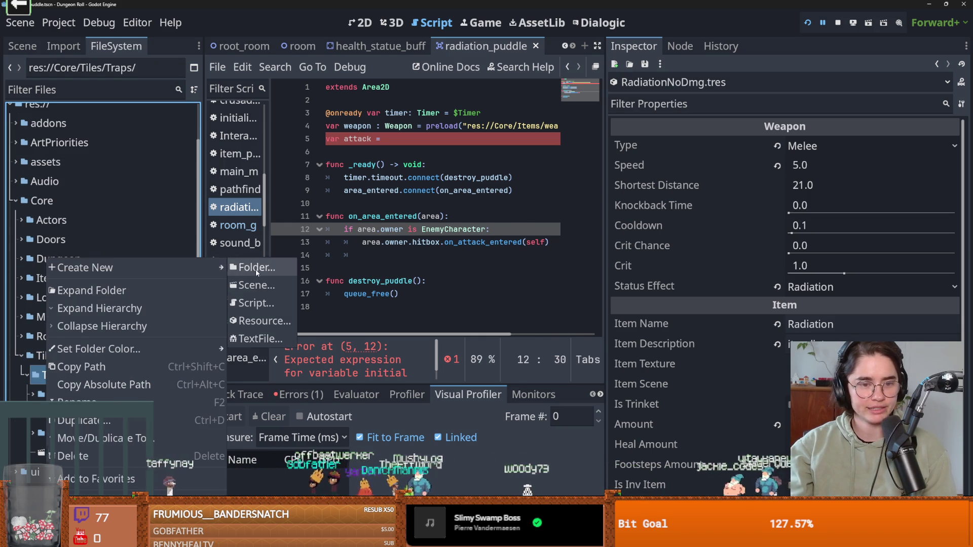
left_click(256, 273)
type("radiationPu")
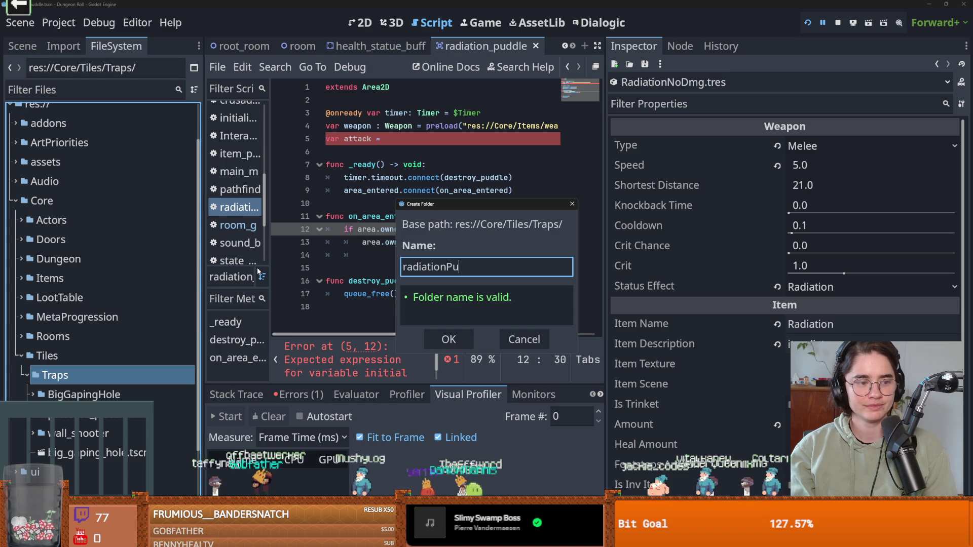
key("ctrl+a")
type("R")
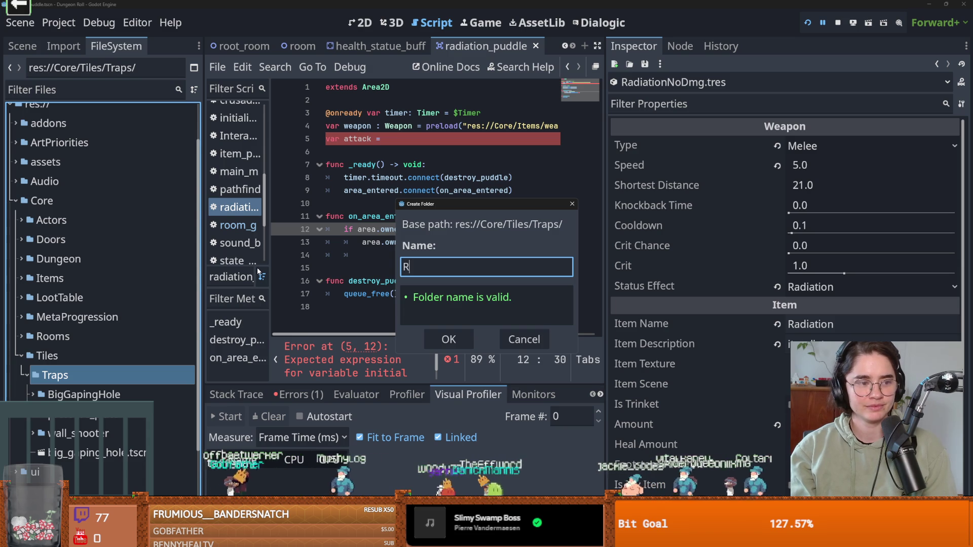
type("on")
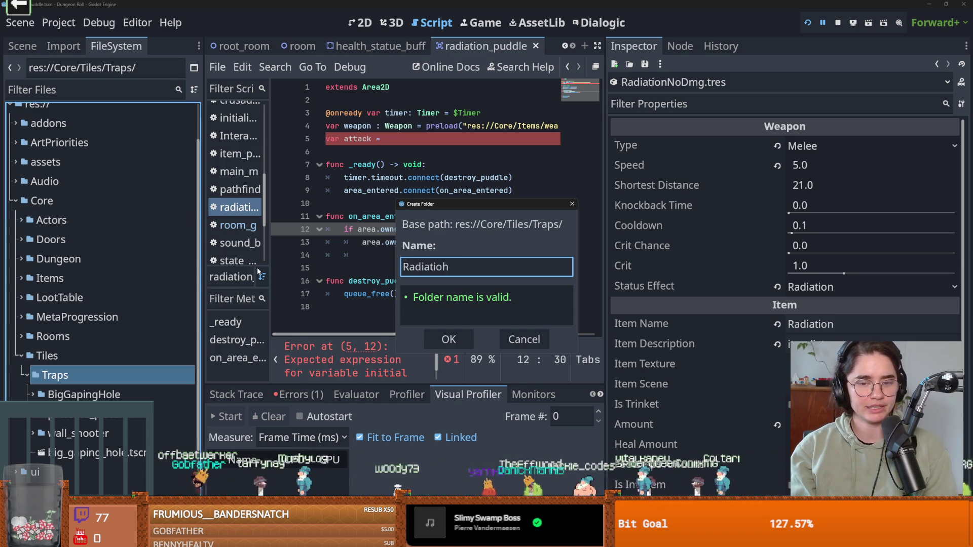
key("ctrl+a")
type("Radi")
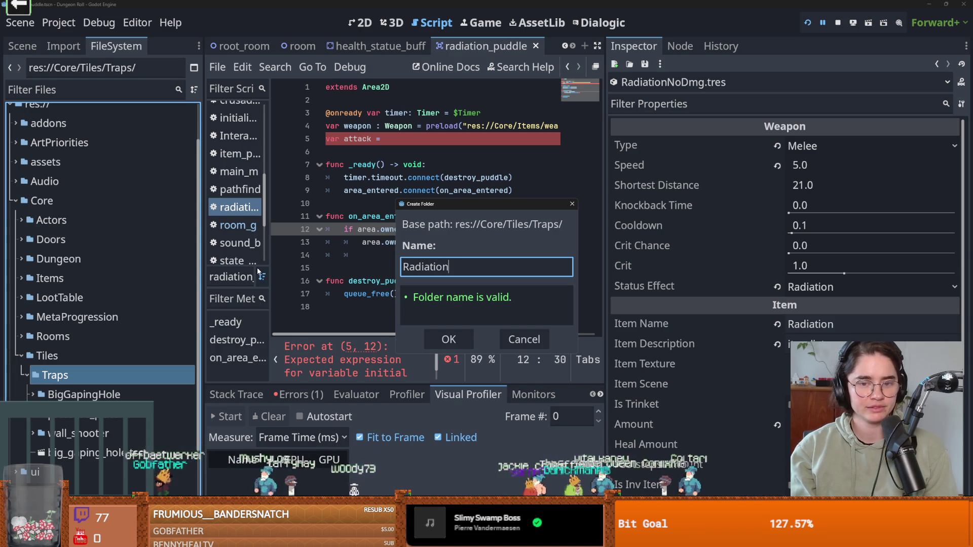
key("Return")
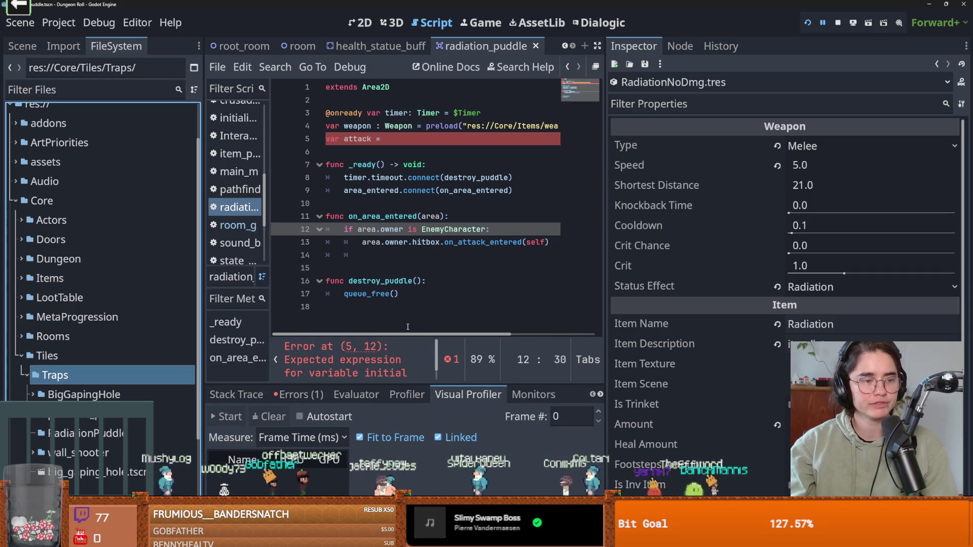
left_click(513, 283)
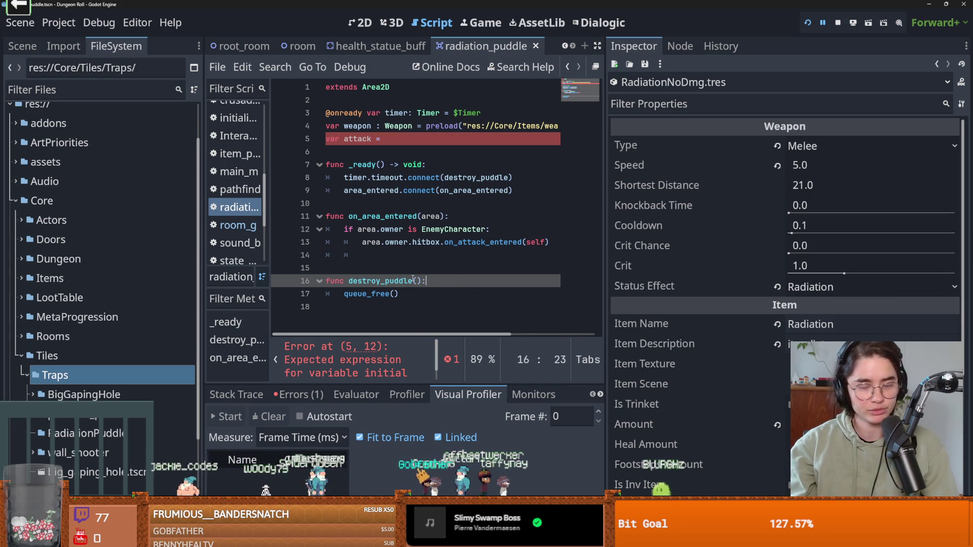
Step: Select the new RadiationPuddle folder and collapse the decoration, Objects and resource folders
left_click(387, 267)
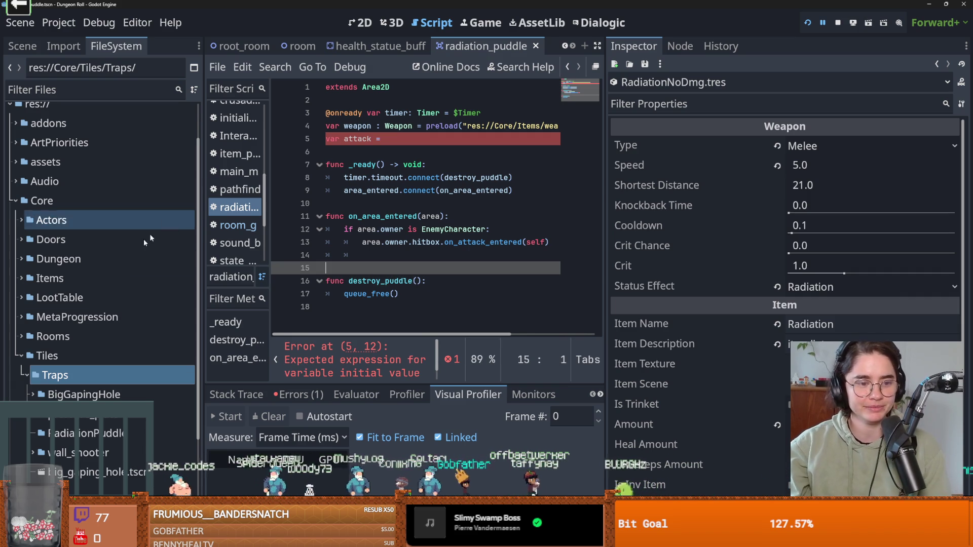
left_click(62, 432)
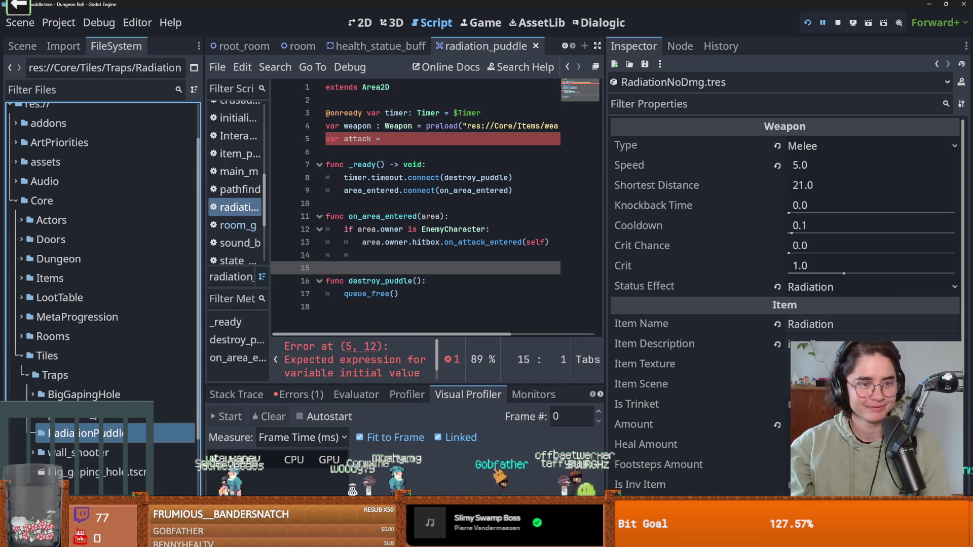
double_click(59, 278)
left_click(86, 298)
scroll(86, 298, "down", 3)
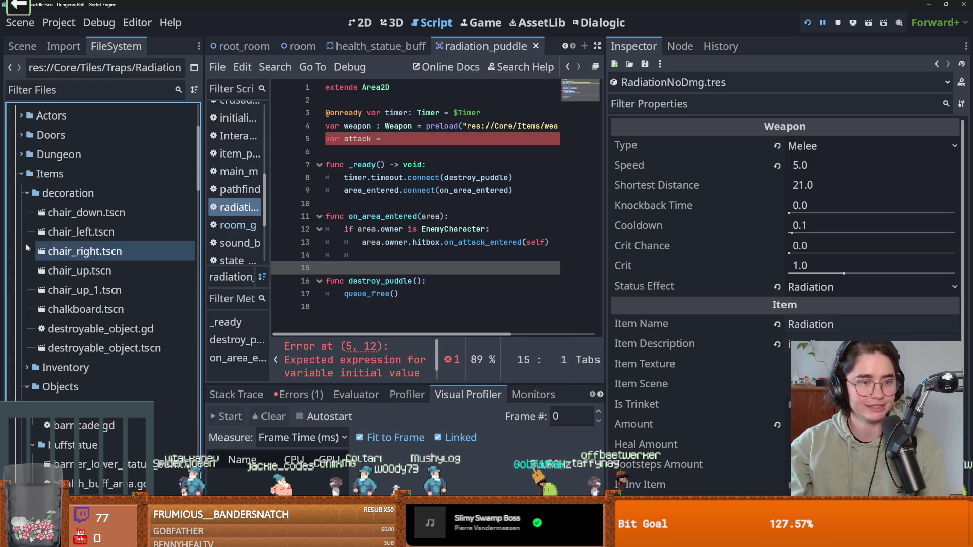
left_click(31, 193)
left_click(27, 194)
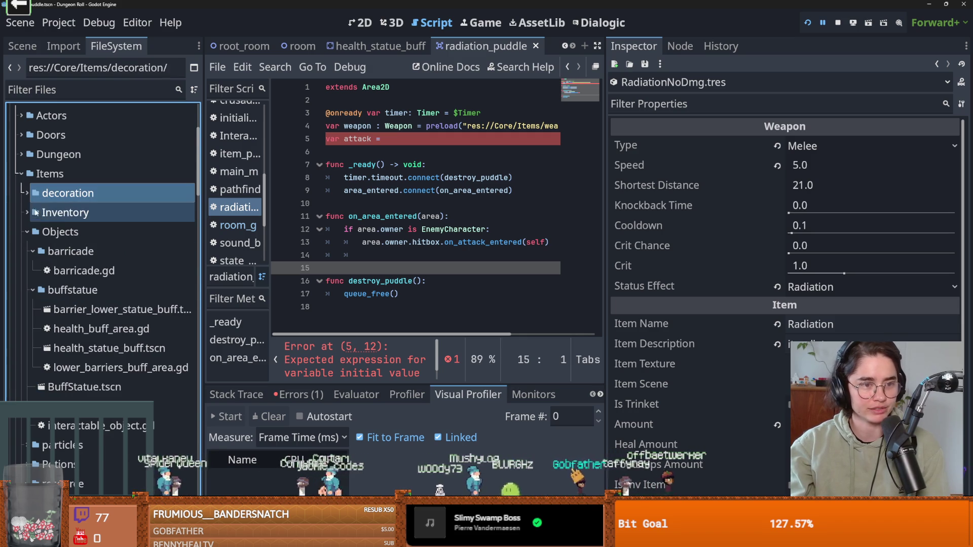
left_click(27, 232)
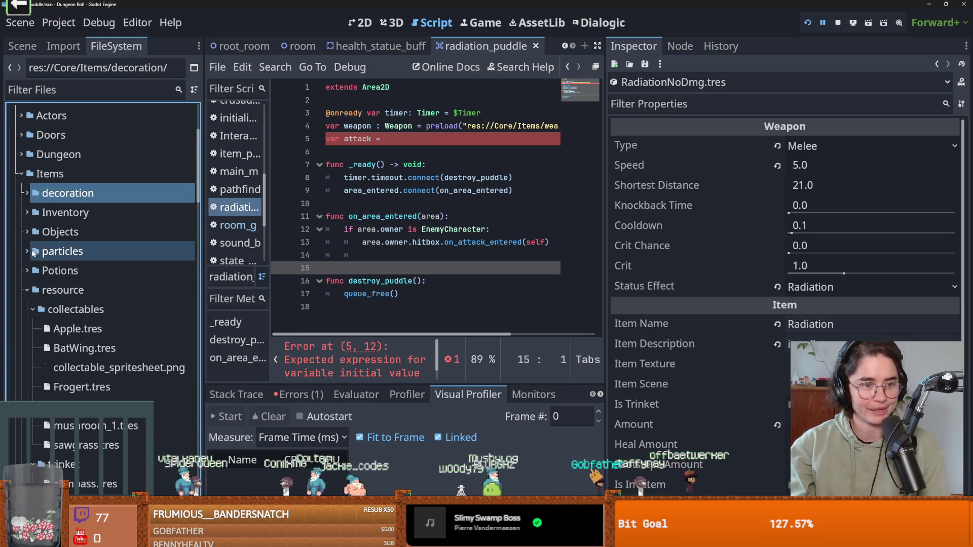
left_click(26, 290)
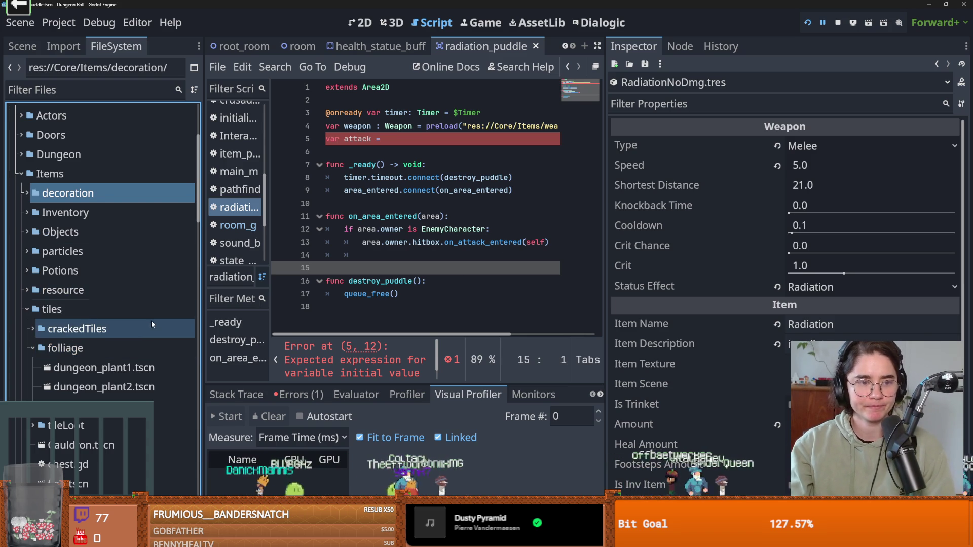
Step: Collapse the tiles, Trinket and weapons folders, then reopen weapons to show its contents
left_click(28, 311)
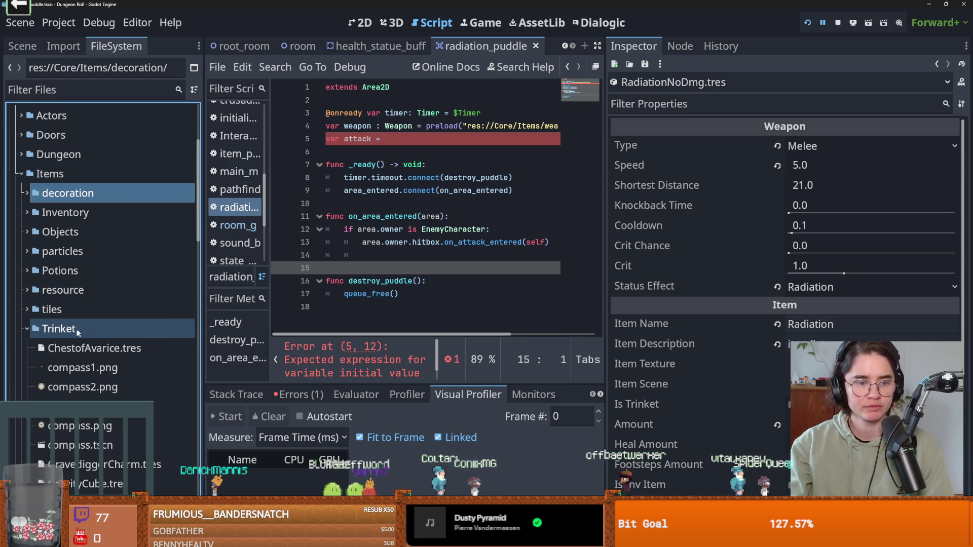
scroll(78, 325, "down", 3)
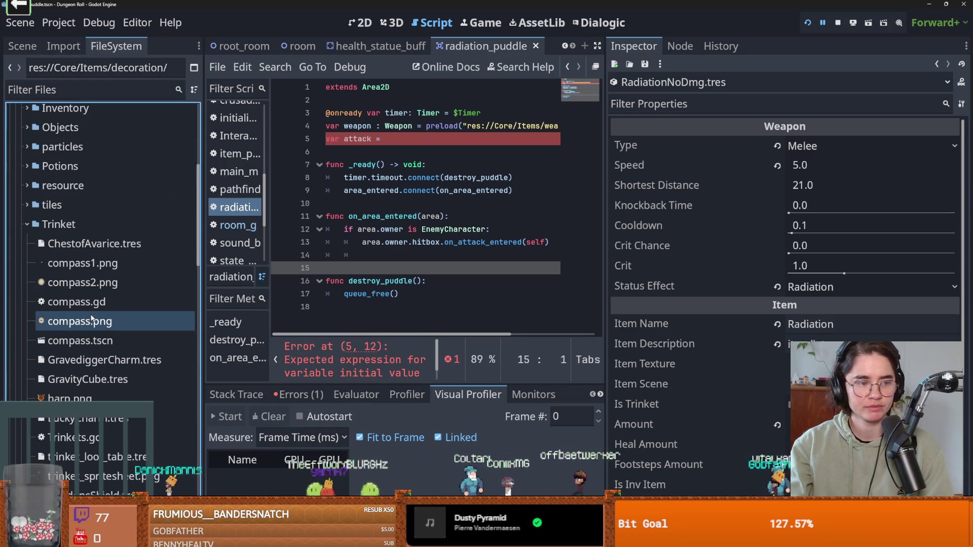
left_click(26, 224)
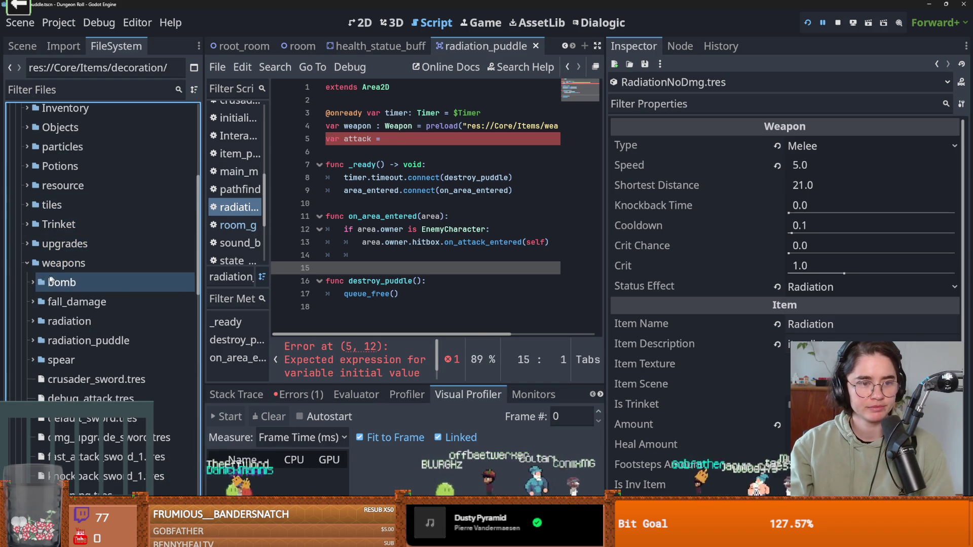
left_click(27, 263)
scroll(51, 319, "down", 4)
scroll(50, 311, "down", 5)
scroll(53, 304, "up", 10)
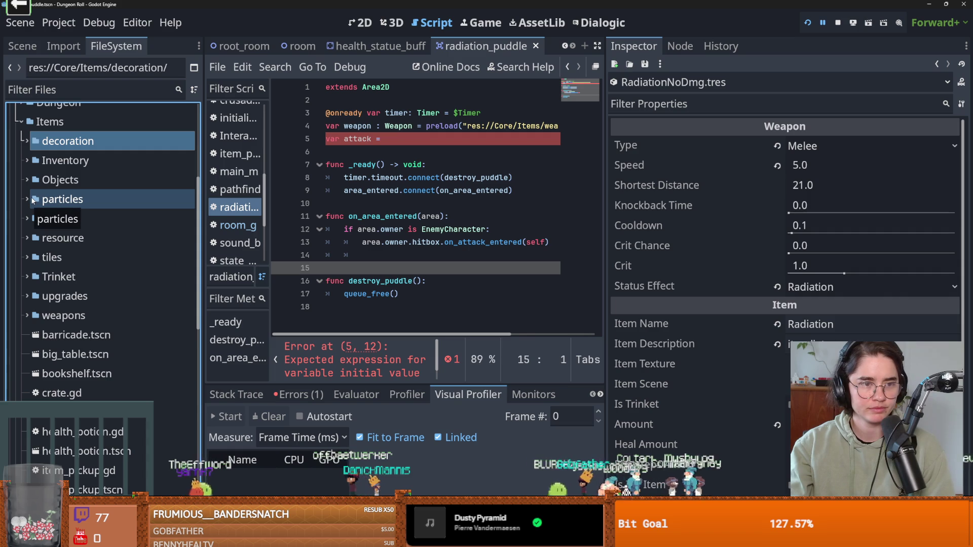
left_click(27, 315)
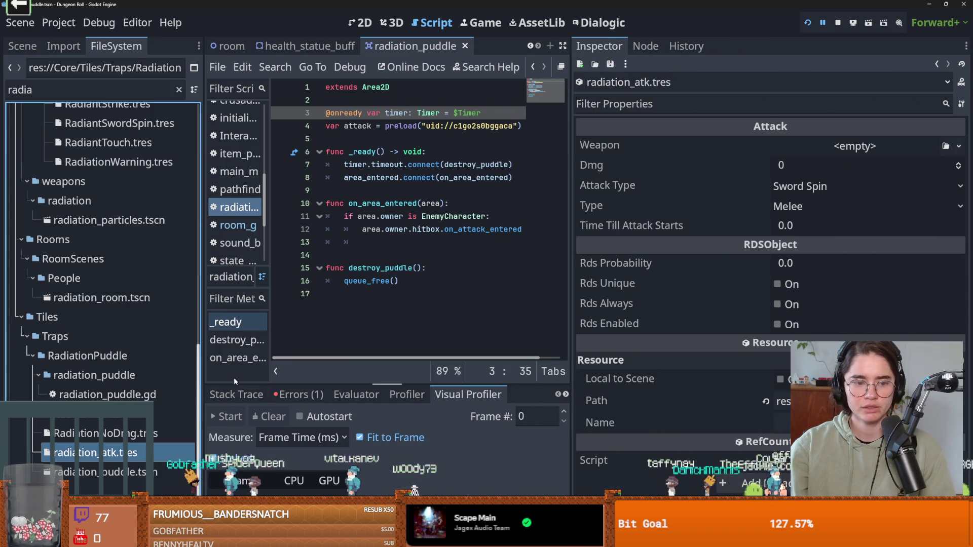
Step: Give radiation_atk Weapon RadiationNoDmg.tres, Dmg 1 and Attack Type Attack, then save and run
left_click(106, 433)
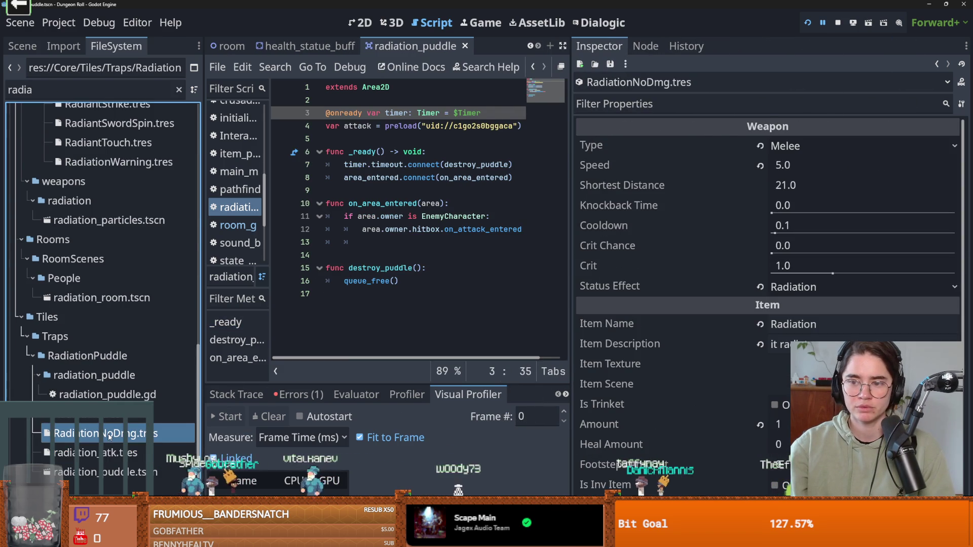
left_click(110, 452)
mouse_move(101, 433)
left_mouse_down()
mouse_move(132, 443)
mouse_move(833, 147)
left_mouse_up()
left_click(958, 162)
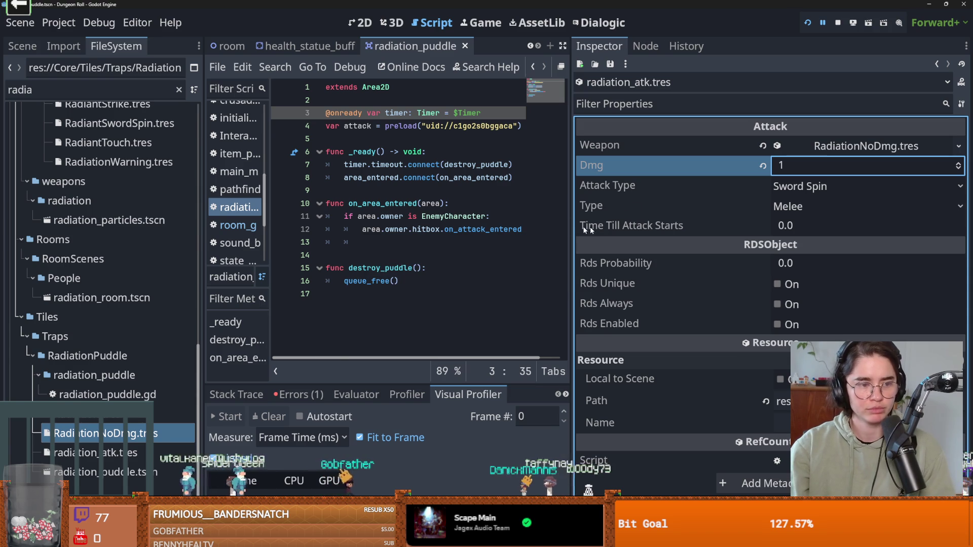
left_click(776, 186)
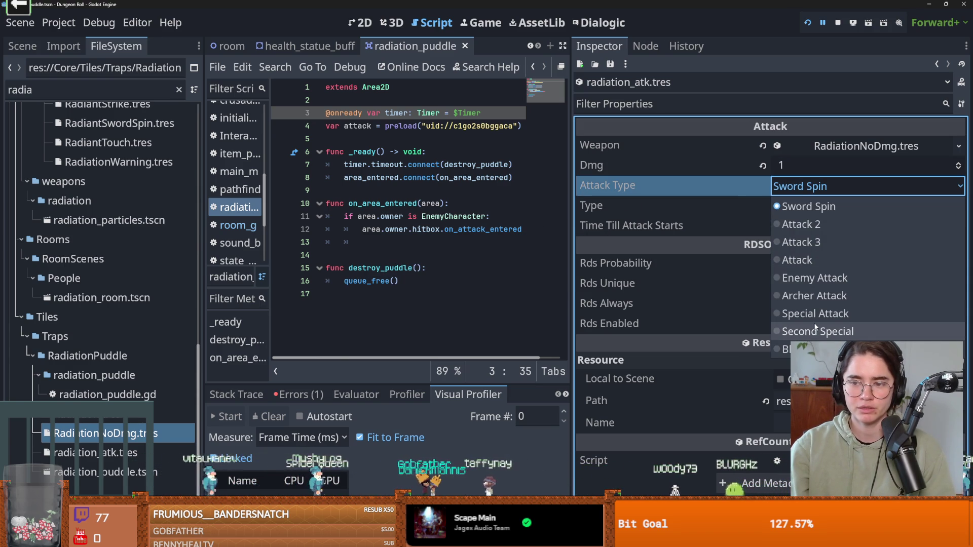
left_click(795, 207)
left_click(797, 209)
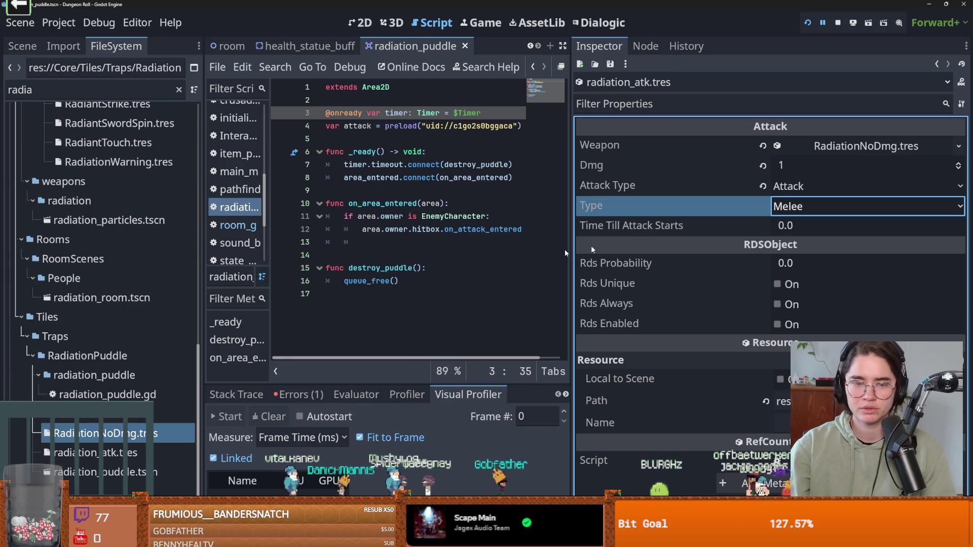
left_click(439, 229)
key("ctrl+s")
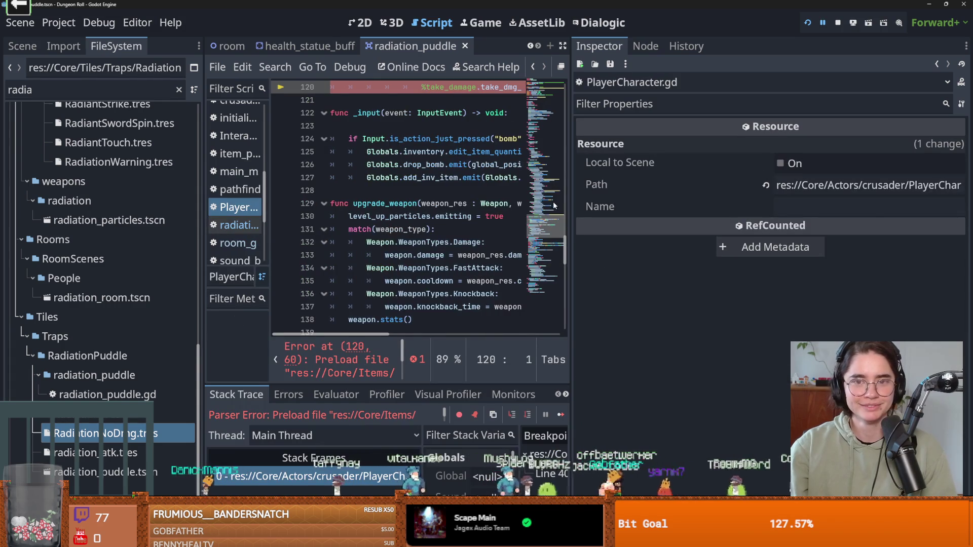
Step: Repoint PlayerCharacter's Radiation.tres preload to its relocated file and relaunch the game
left_click_drag(570, 200, 852, 200)
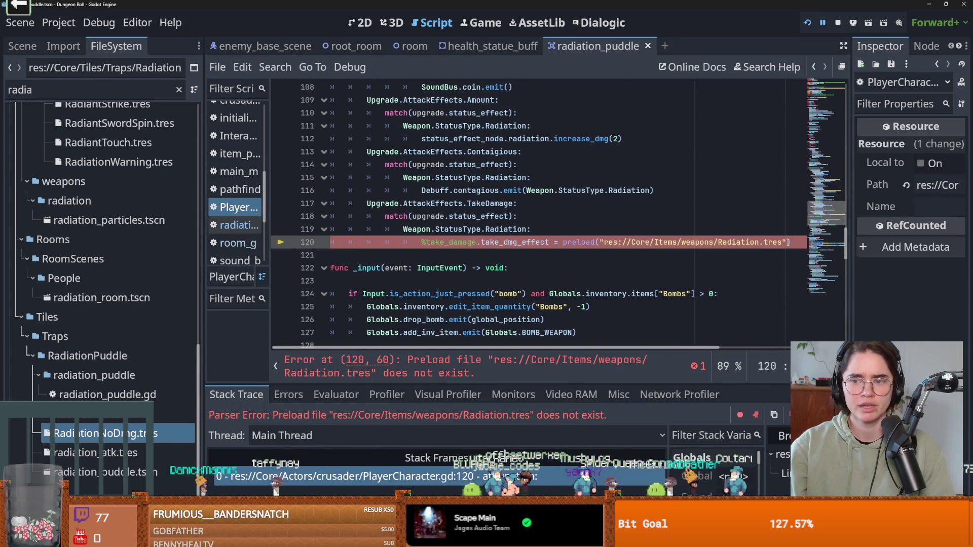
key("BackSpace")
mouse_move(102, 414)
left_mouse_down()
mouse_move(355, 304)
mouse_move(601, 242)
left_mouse_up()
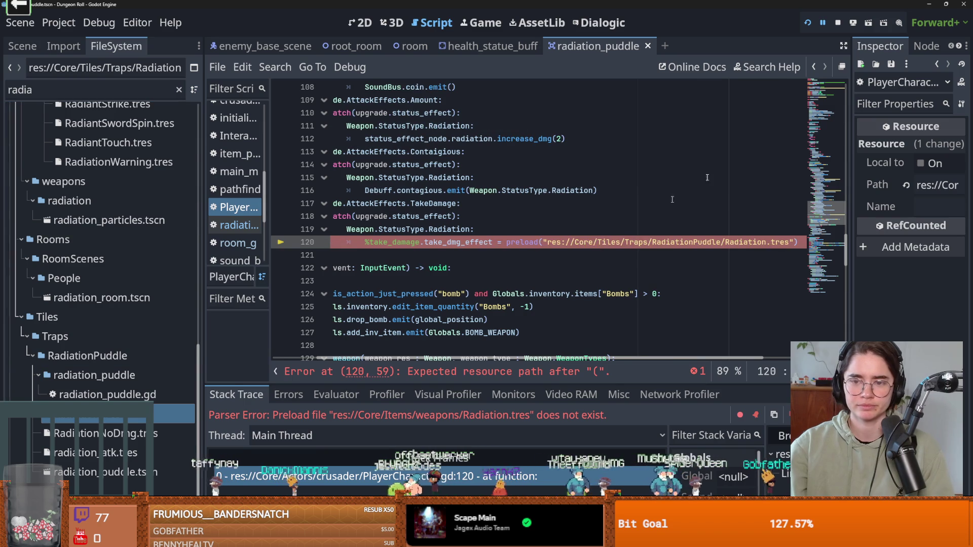
left_click(807, 24)
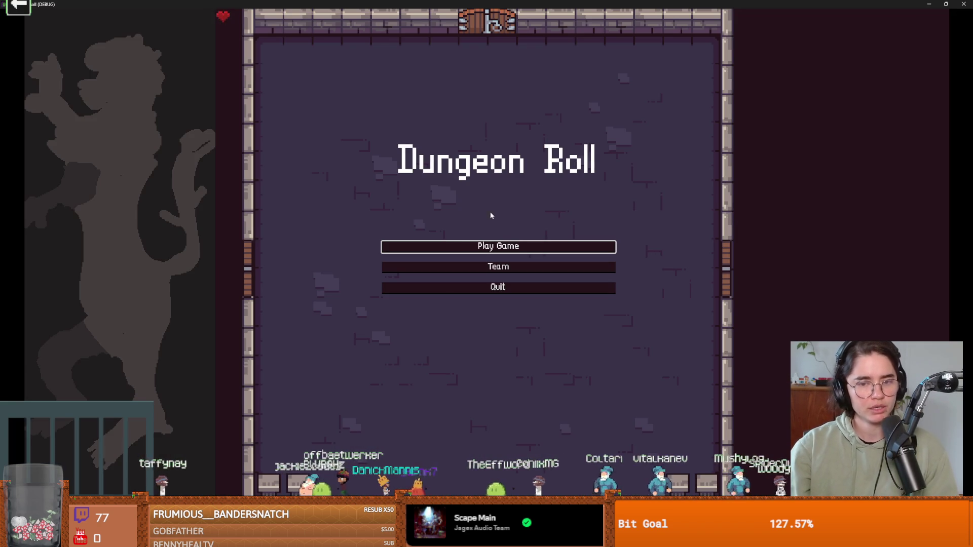
left_click(492, 245)
left_click(458, 140)
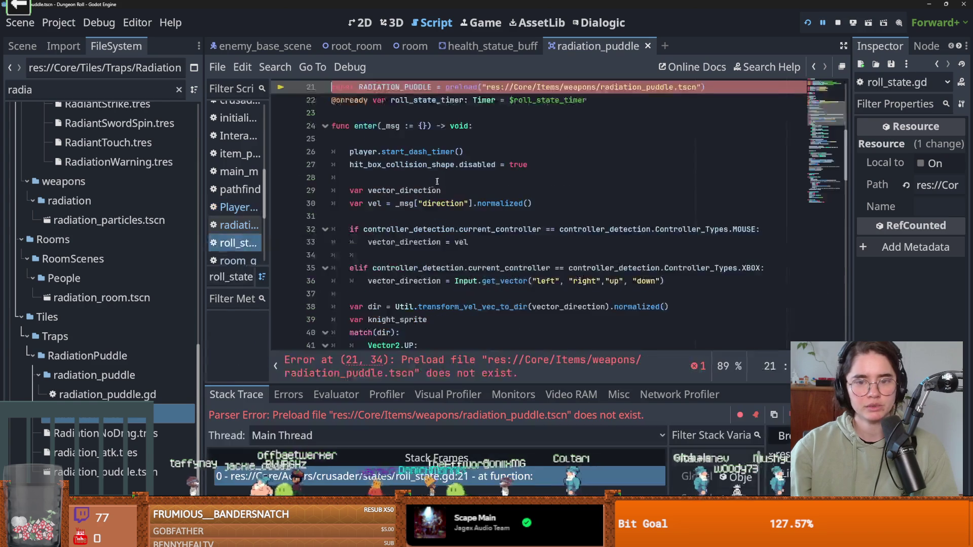
Step: Replace the broken line-21 preload with radiation_puddle.tscn and start playing again
left_click_drag(703, 203, 436, 203)
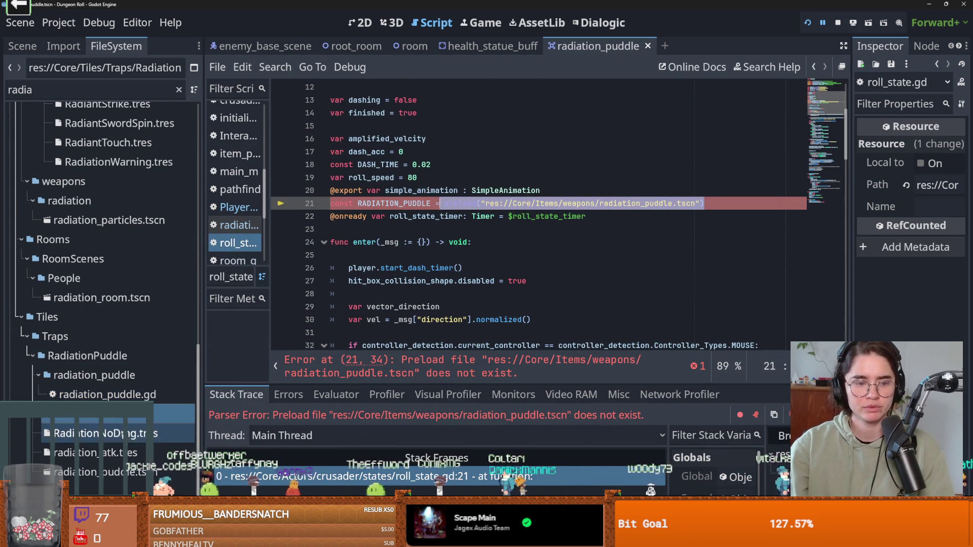
left_click_drag(116, 473, 448, 207)
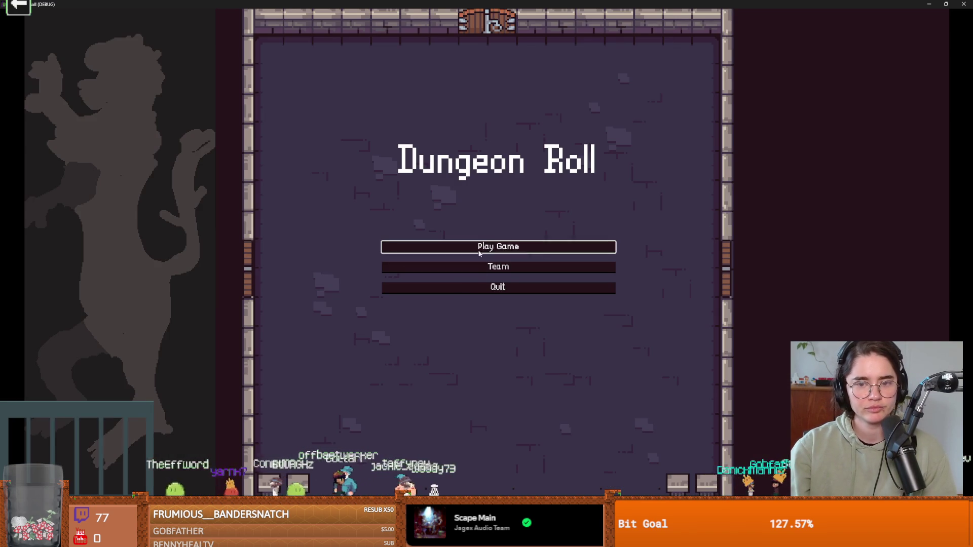
left_click(479, 253)
Step: Repoint the line-7 RADIATION preload in radiation_node.gd to the relocated resource
left_click_drag(637, 161, 398, 165)
key("BackSpace")
mouse_move(102, 413)
left_mouse_down()
mouse_move(446, 175)
mouse_move(431, 174)
left_mouse_up()
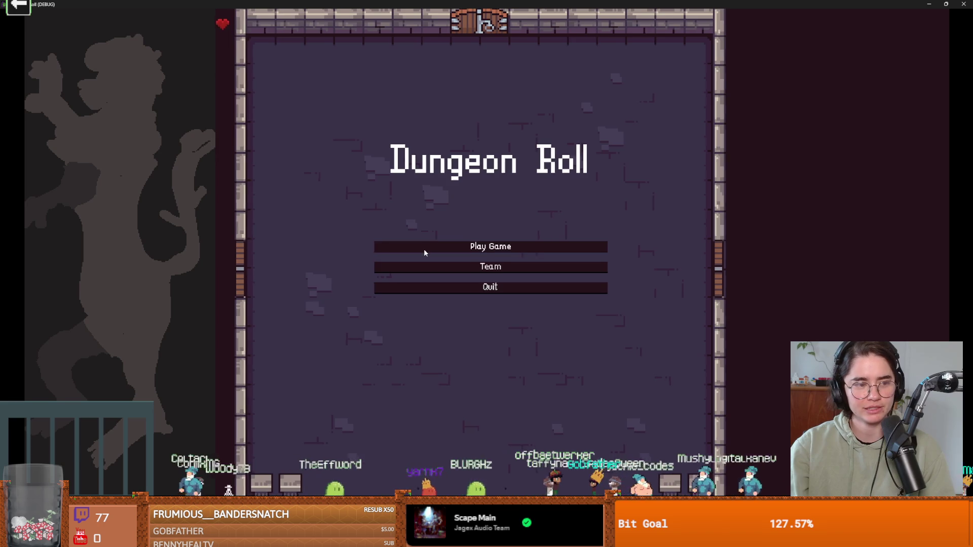
Step: Play as the Crusader to hit the line 59 error, then delete the stray 'sd' and enlarge the Stack Trace panel
left_click(424, 248)
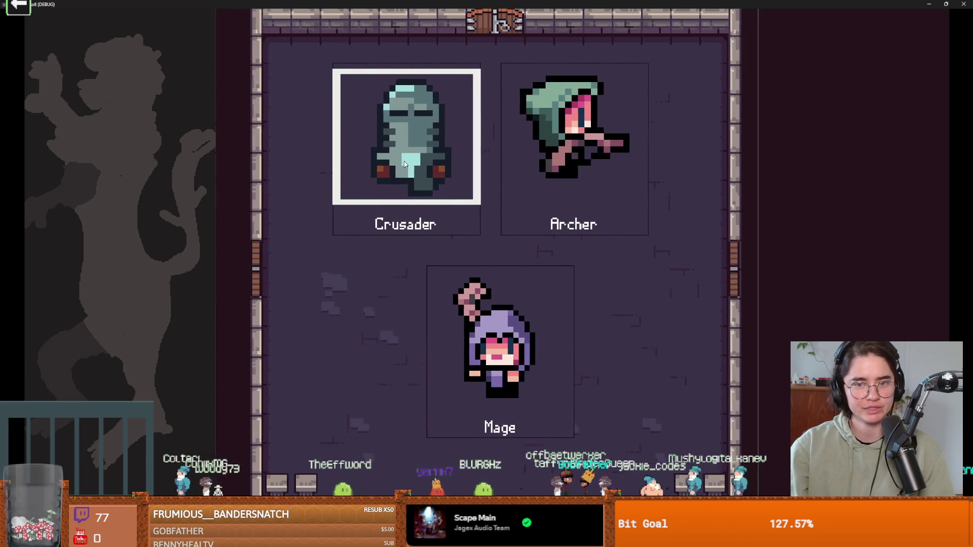
left_click(417, 181)
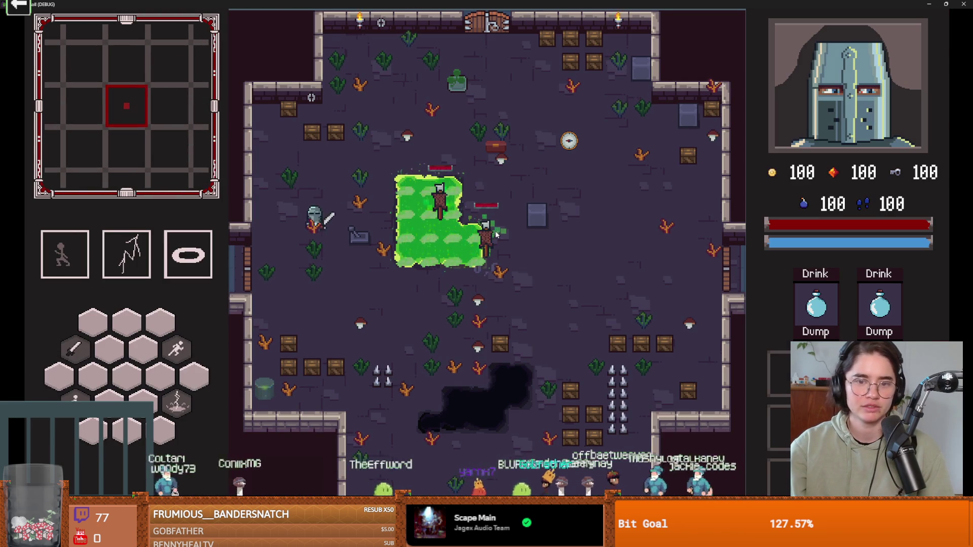
type("sd")
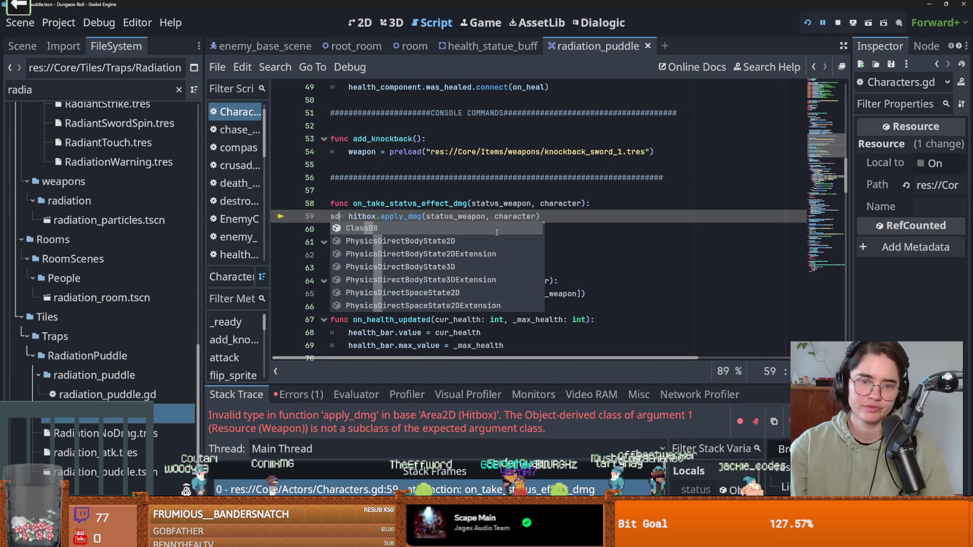
key("BackSpace")
key("BackSpace")
left_click(589, 241)
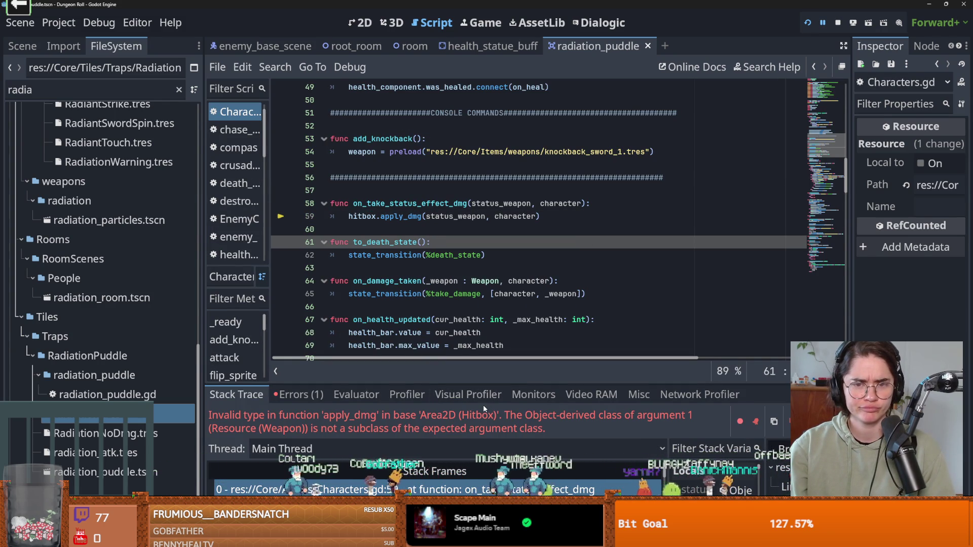
left_click_drag(524, 382, 543, 326)
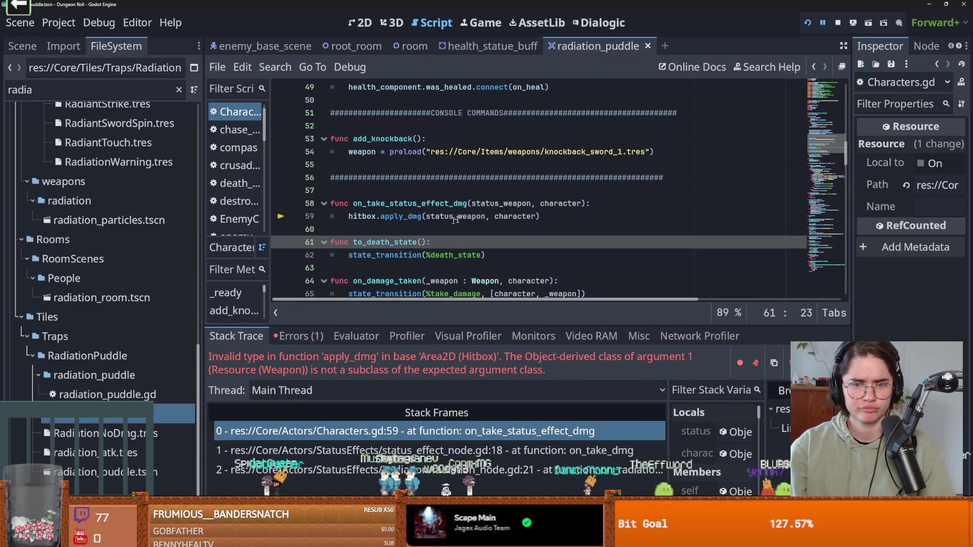
Step: Inspect the stack frames in Characters.gd, status_effect_node.gd and radiation_node.gd, plus the weapon and status effect values
left_click(405, 431)
left_click(404, 451)
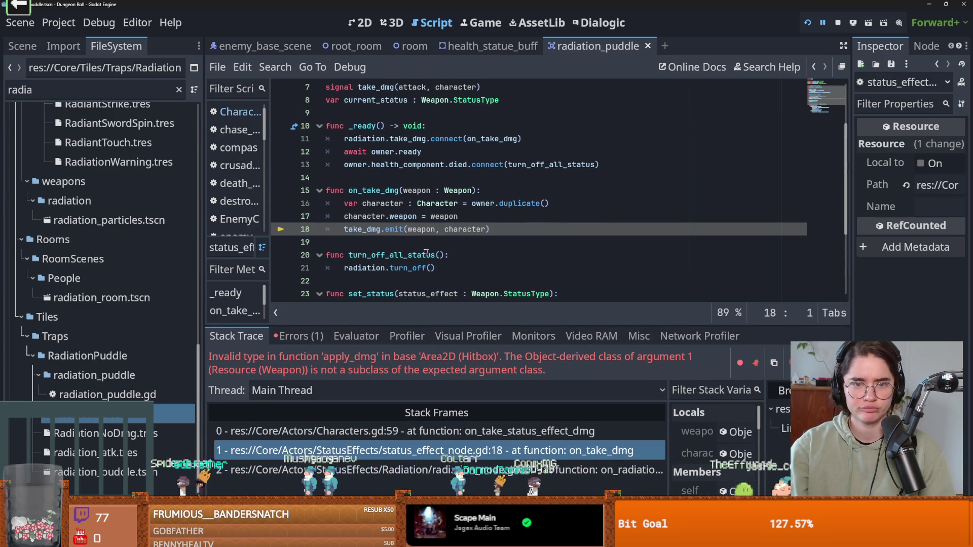
double_click(427, 230)
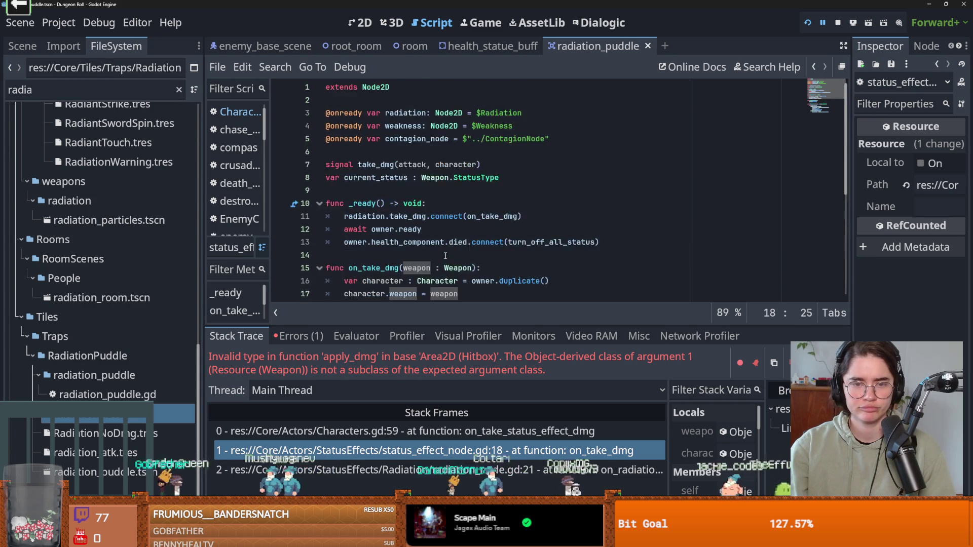
left_click(456, 451)
left_click(737, 431)
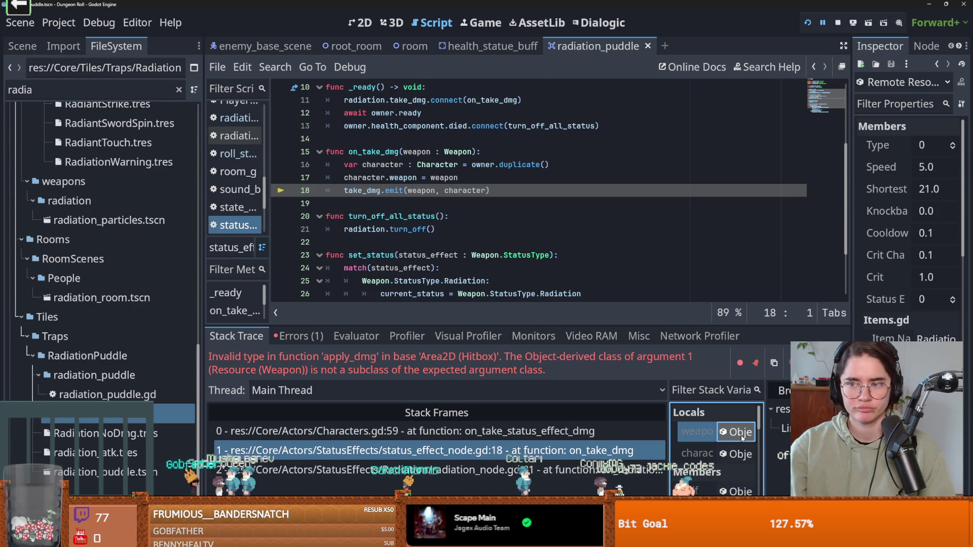
left_click(776, 410)
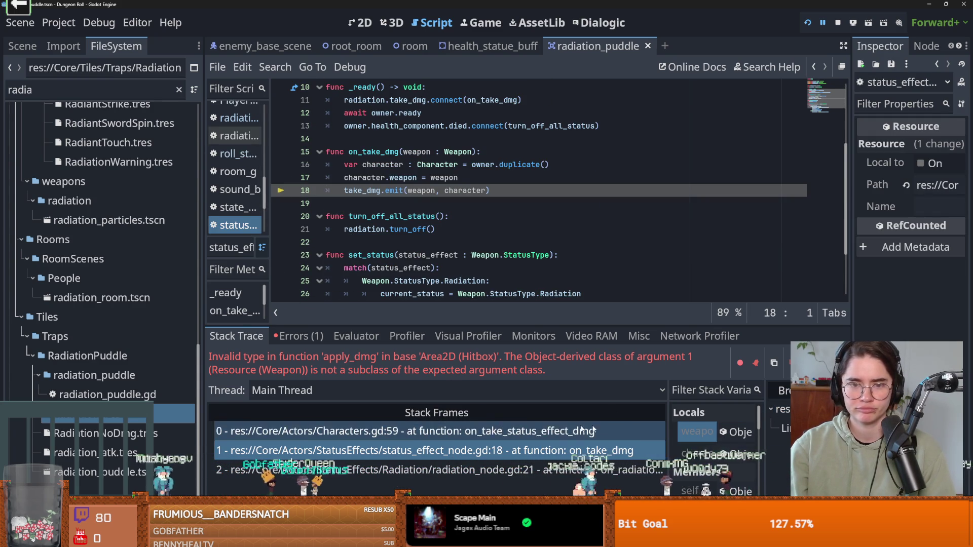
left_click(436, 470)
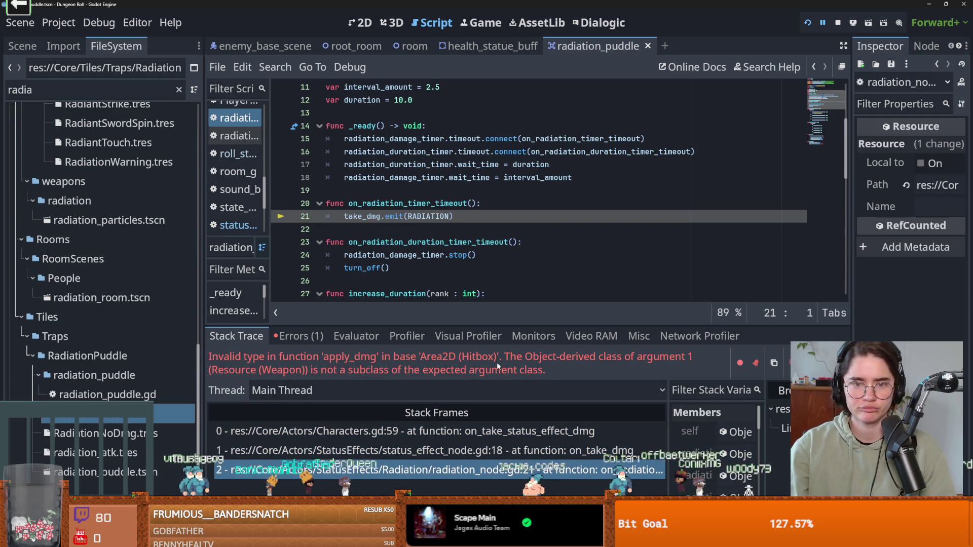
Step: Delete the old RADIATION preload line in radiation_node.gd
double_click(437, 217)
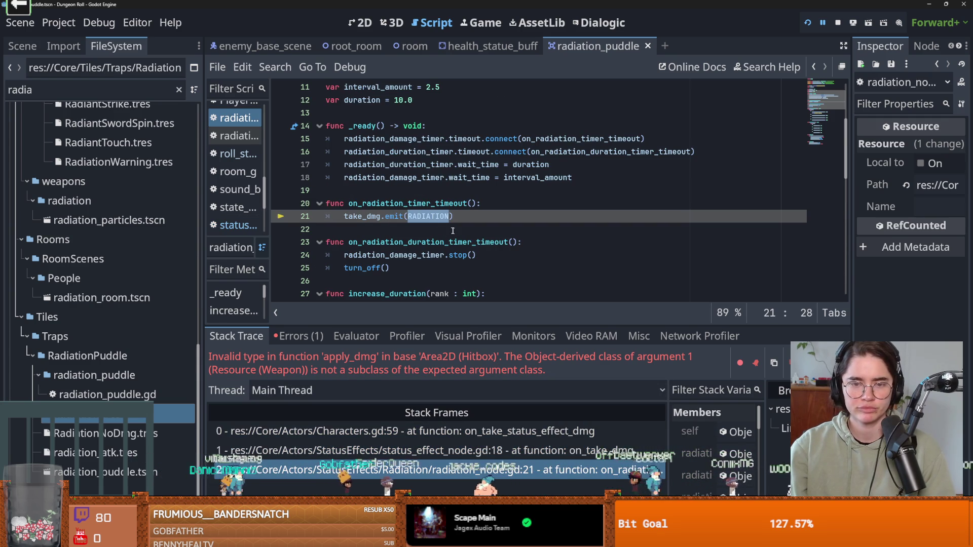
mouse_move(438, 219)
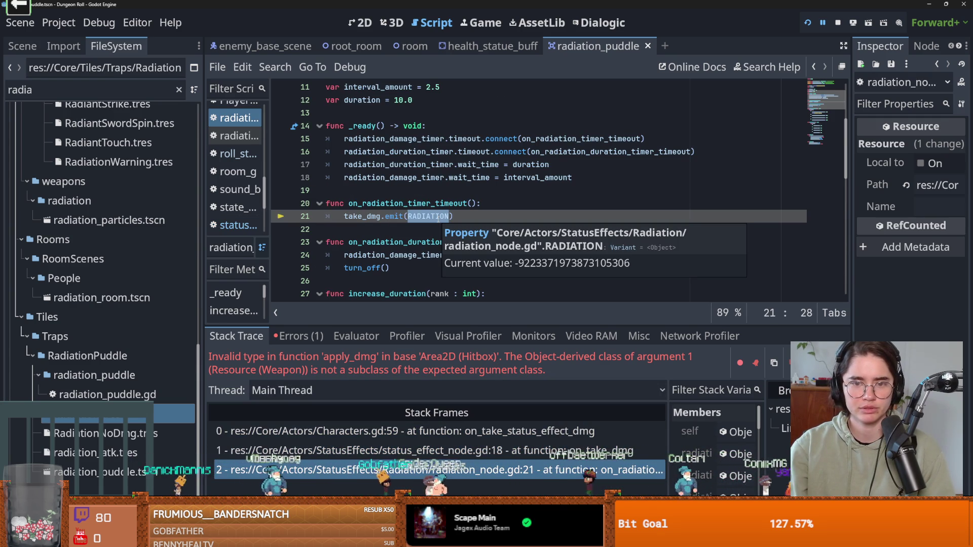
scroll(438, 219, "up", 4)
left_click_drag(536, 165, 308, 173)
key("BackSpace")
Step: Preload radiation_atk.tres as const RADIATION_ATK and rename the line 22 reference to RADIATION_ATK
mouse_move(96, 453)
left_mouse_down()
mouse_move(381, 162)
mouse_move(399, 163)
left_mouse_up()
double_click(399, 163)
key("ctrl+c")
scroll(439, 243, "down", 3)
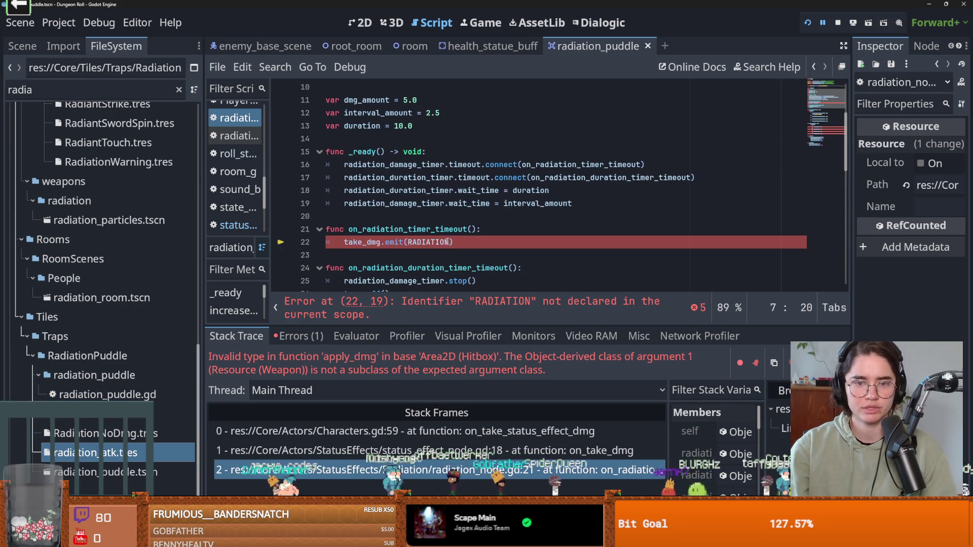
double_click(439, 242)
key("ctrl+v")
Step: Change on_take_dmg's parameter in status_effect_node.gd to attk : Attack and update lines 17-18
left_click(431, 449)
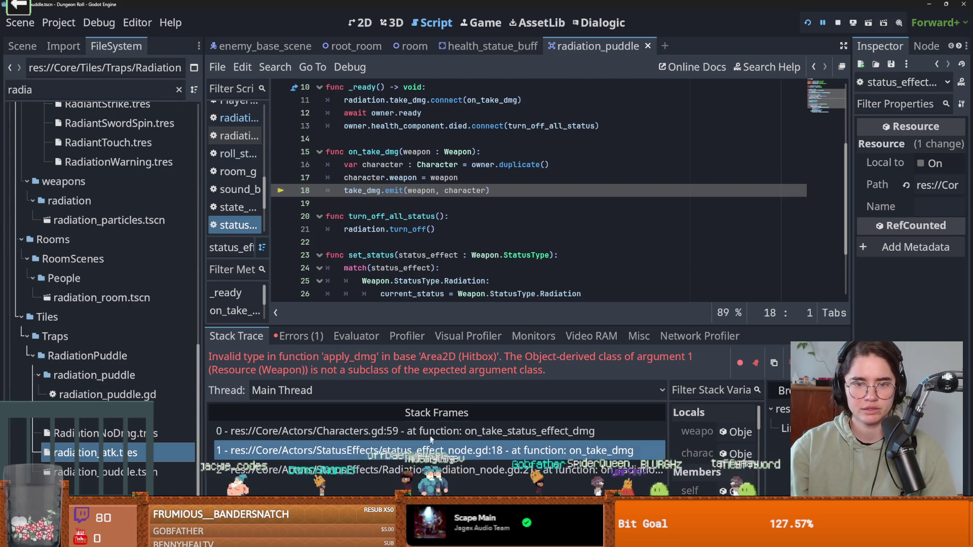
double_click(420, 151)
type("attk")
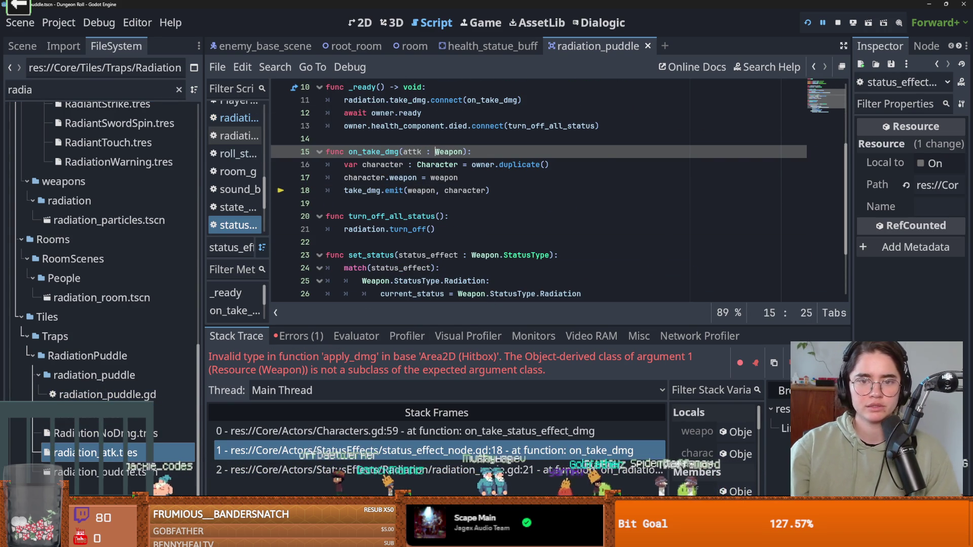
double_click(437, 152)
type("Atta")
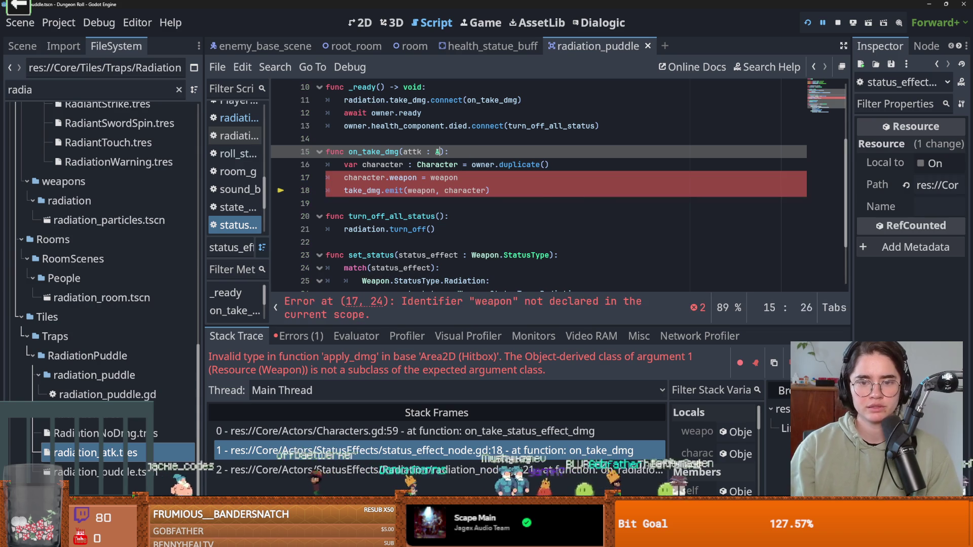
type("ck")
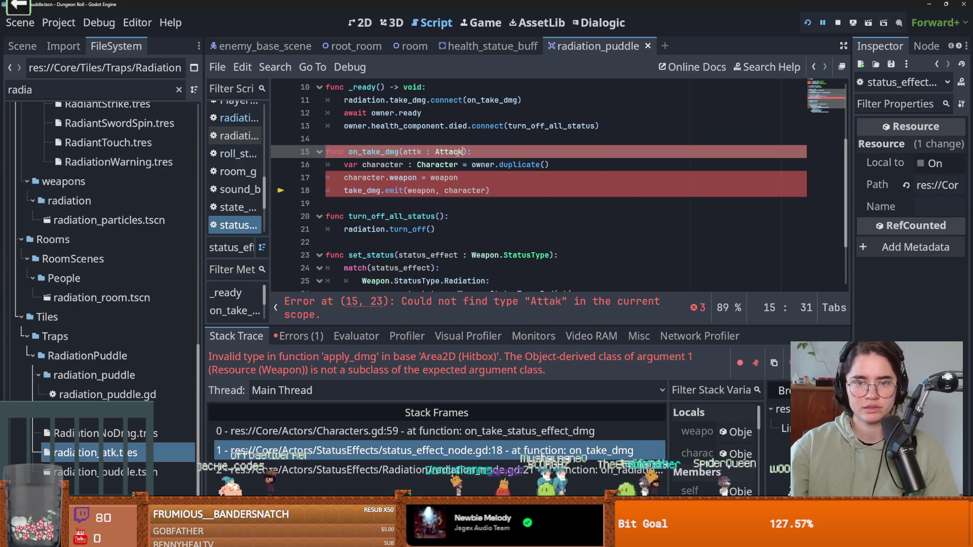
double_click(403, 177)
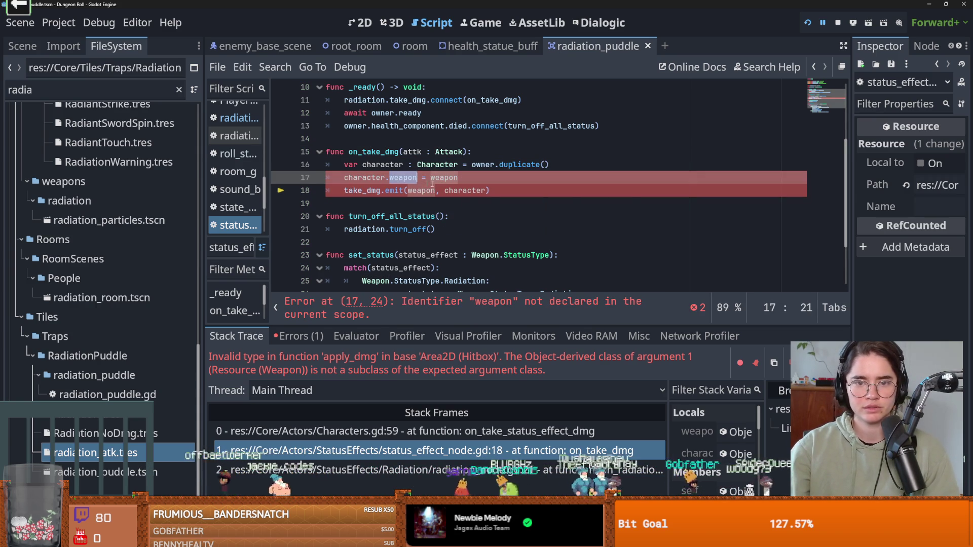
type("ttk")
double_click(410, 178)
type("att")
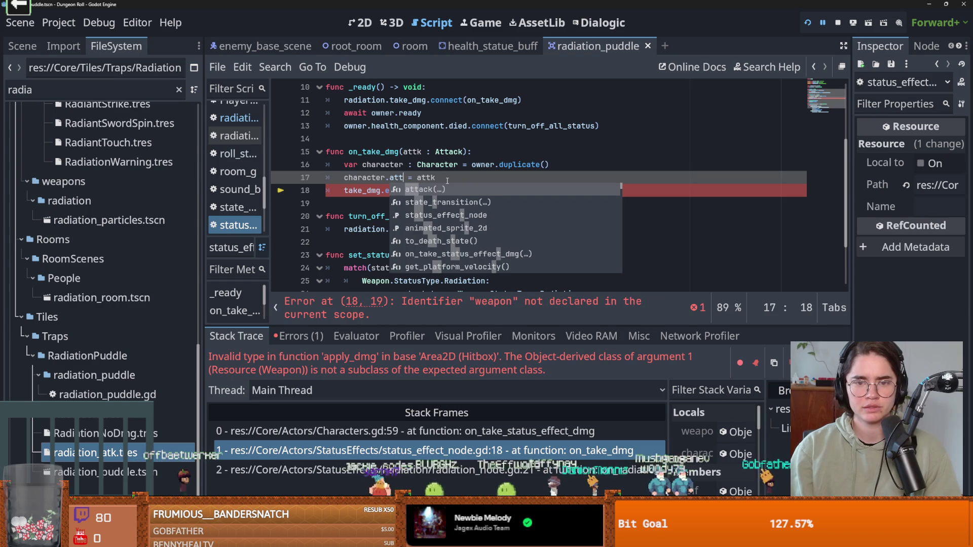
key("BackSpace")
key("BackSpace")
left_click(449, 178)
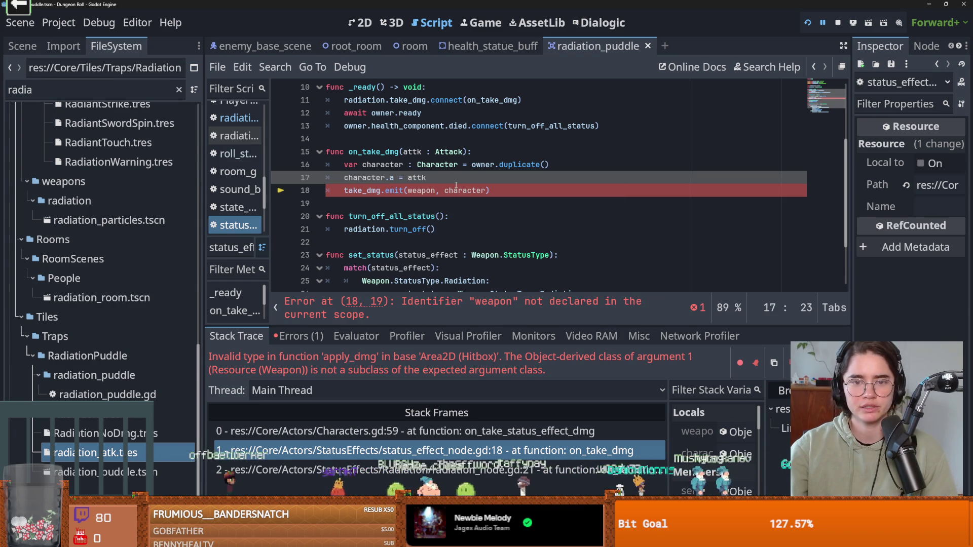
left_click_drag(436, 180, 301, 184)
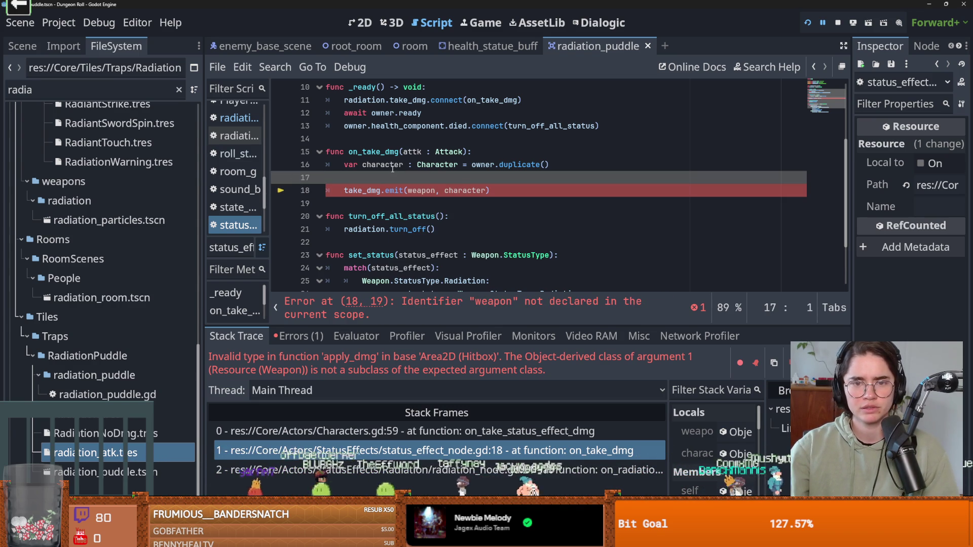
left_click(421, 191)
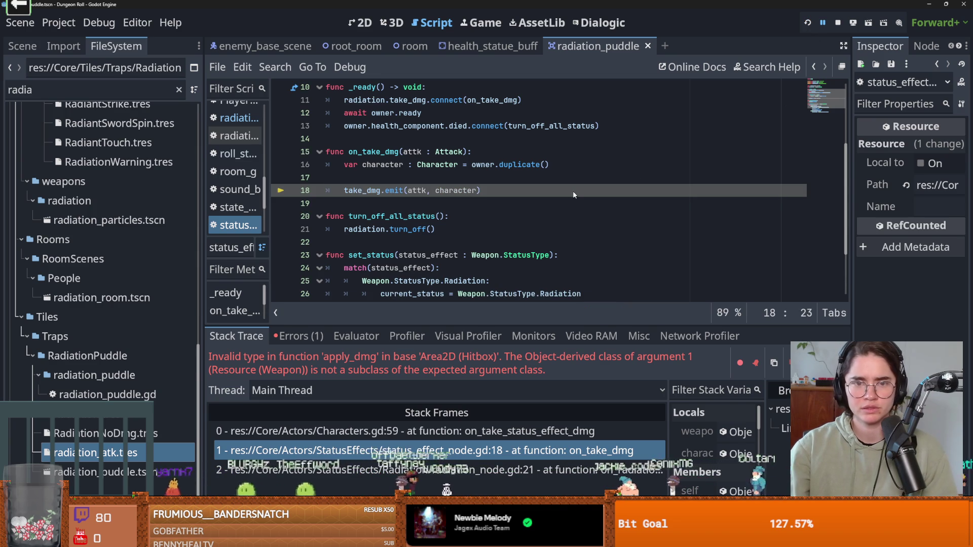
Step: Run the game with F5, then preload Radiation.tres as a RADIATION constant
key("F5")
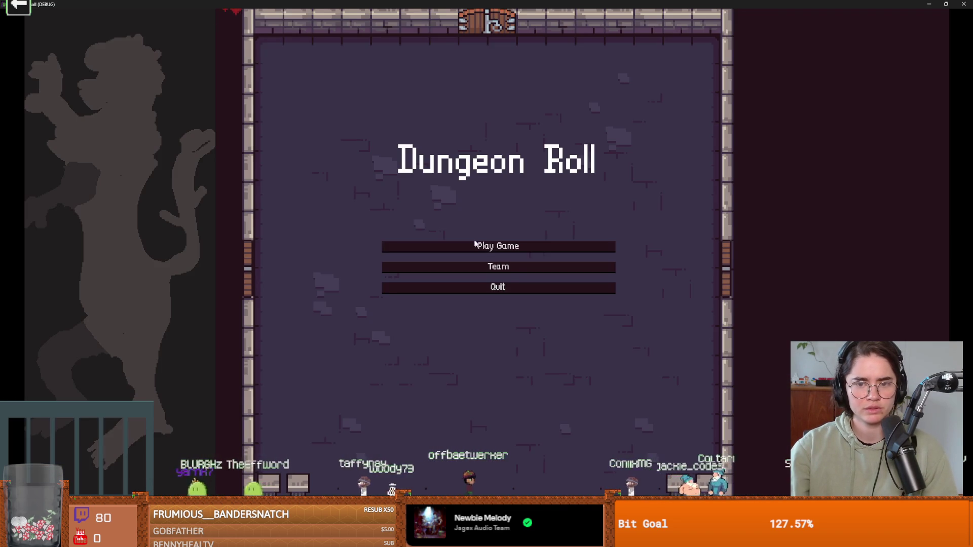
left_click(497, 246)
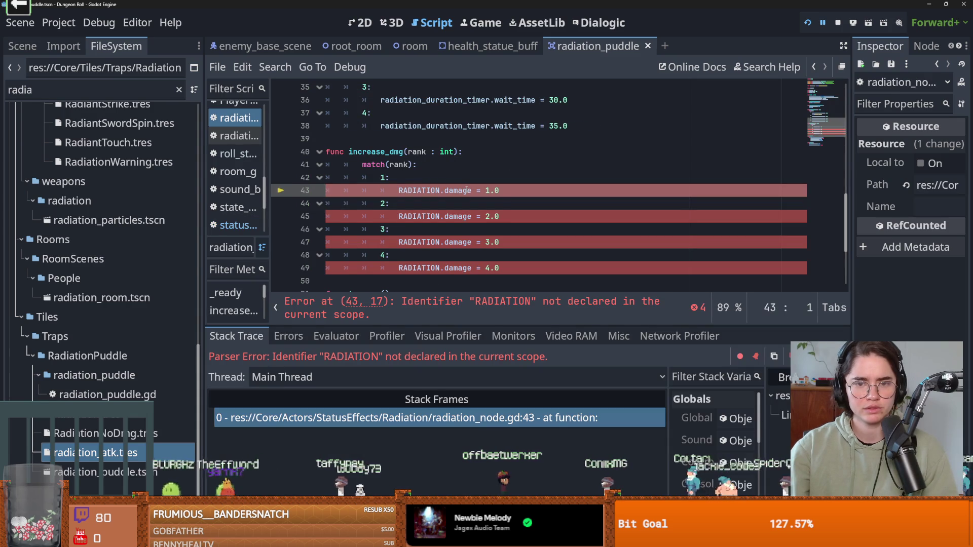
left_click(468, 203)
scroll(474, 238, "up", 1)
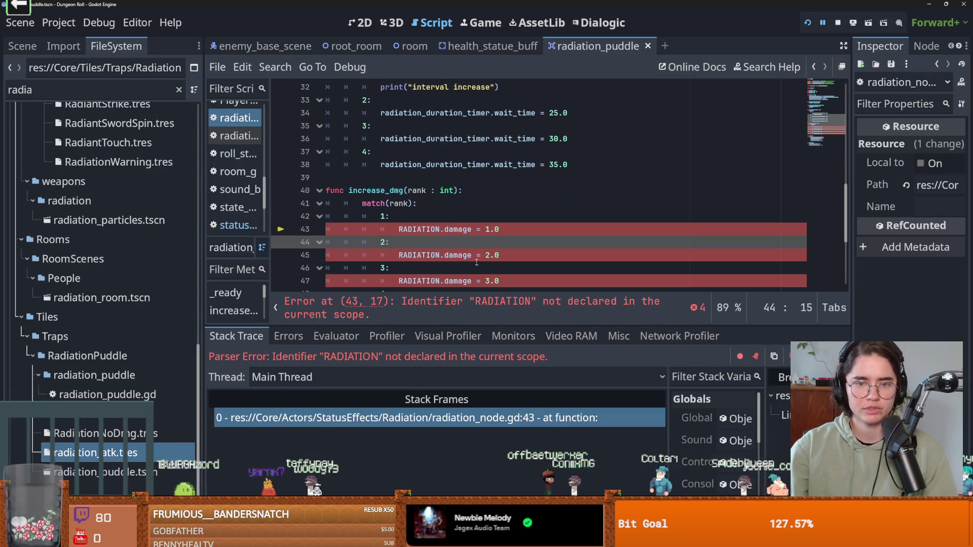
scroll(476, 262, "up", 10)
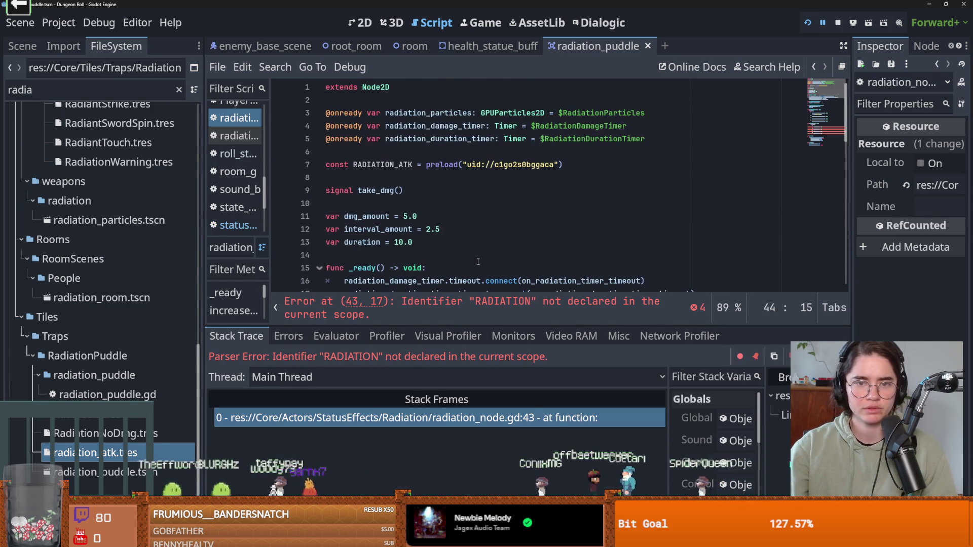
left_click_drag(101, 414, 377, 178)
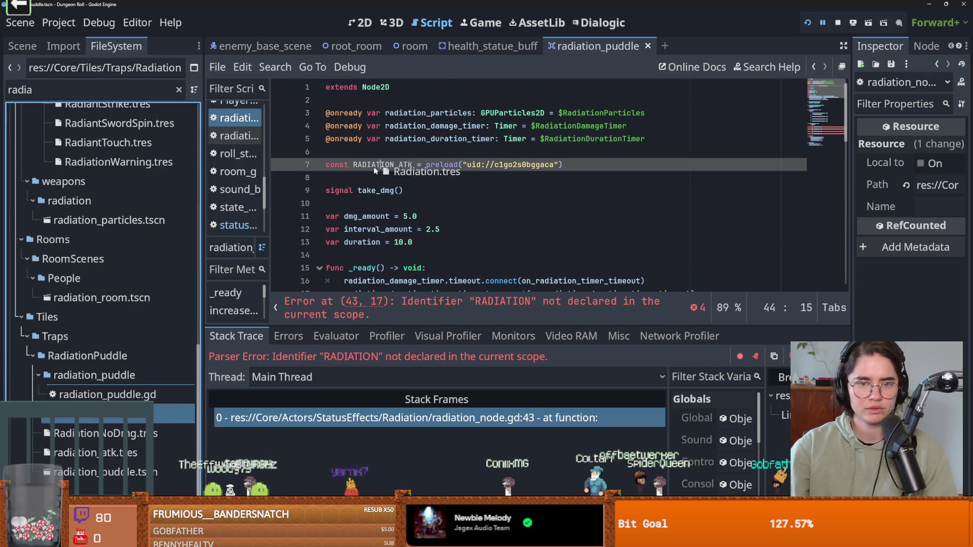
scroll(378, 196, "down", 15)
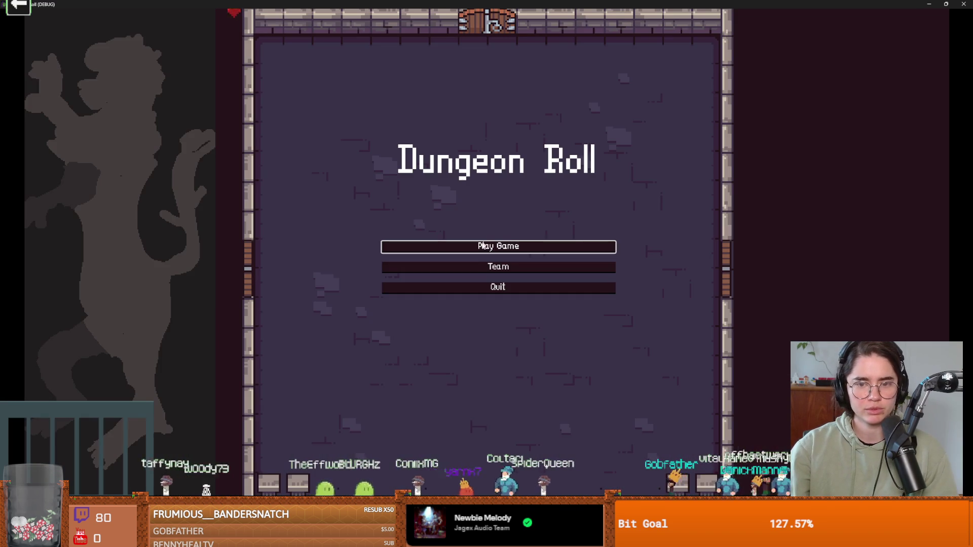
Step: Start a new game as the Crusader and walk around the puddle room with WASD
left_click(502, 245)
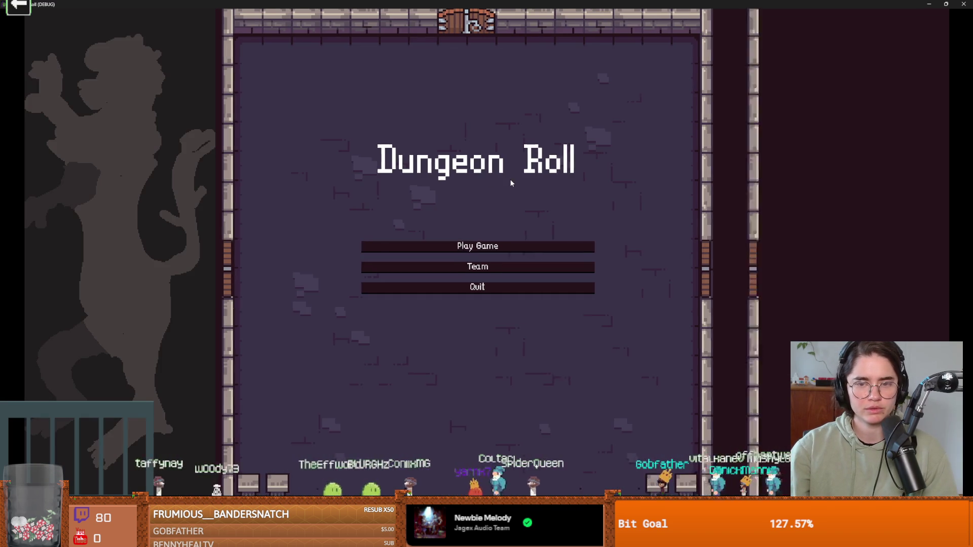
left_click(475, 225)
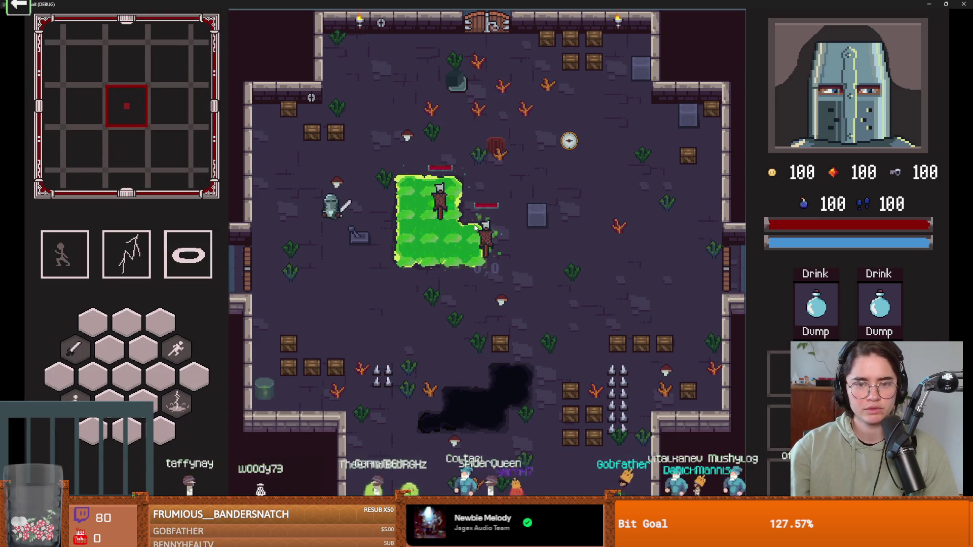
key("s")
key("d")
key("w")
key("a")
key("s")
key("d")
key("a")
key("s")
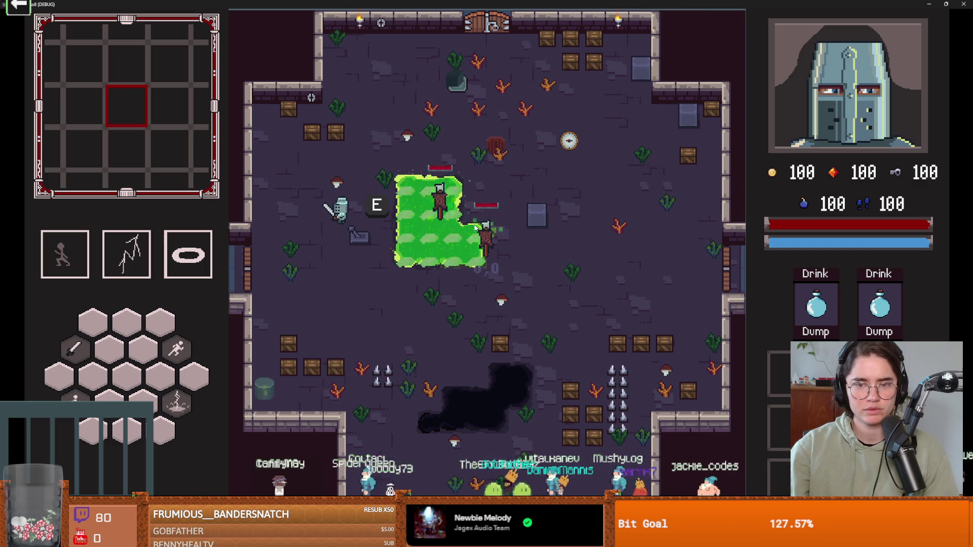
Step: Close the running game window and show the puddle scene's node tree
key("super+Down")
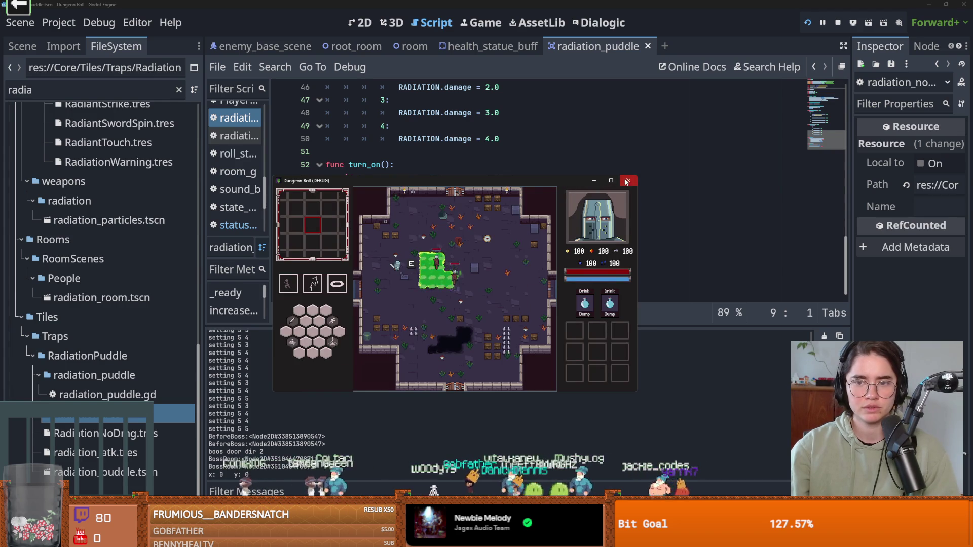
left_click(626, 182)
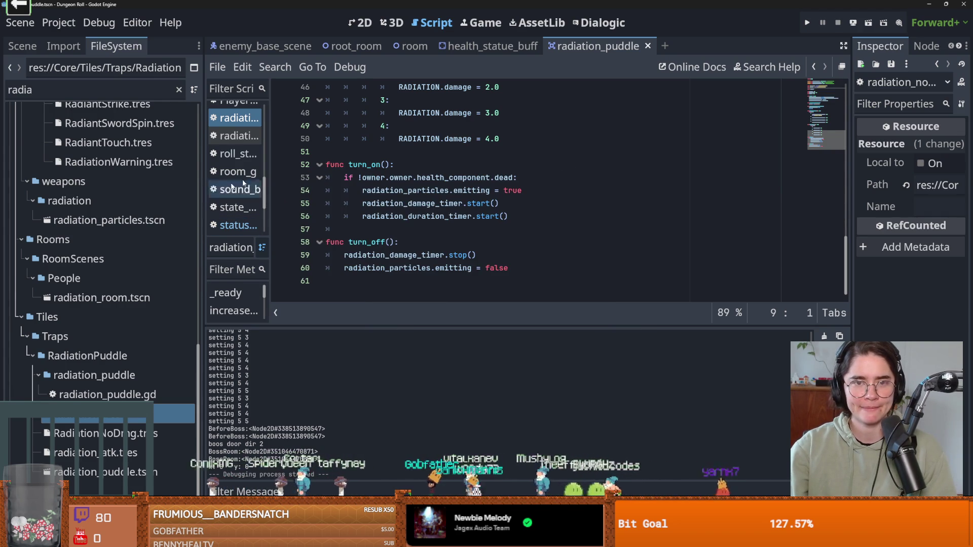
left_click(21, 46)
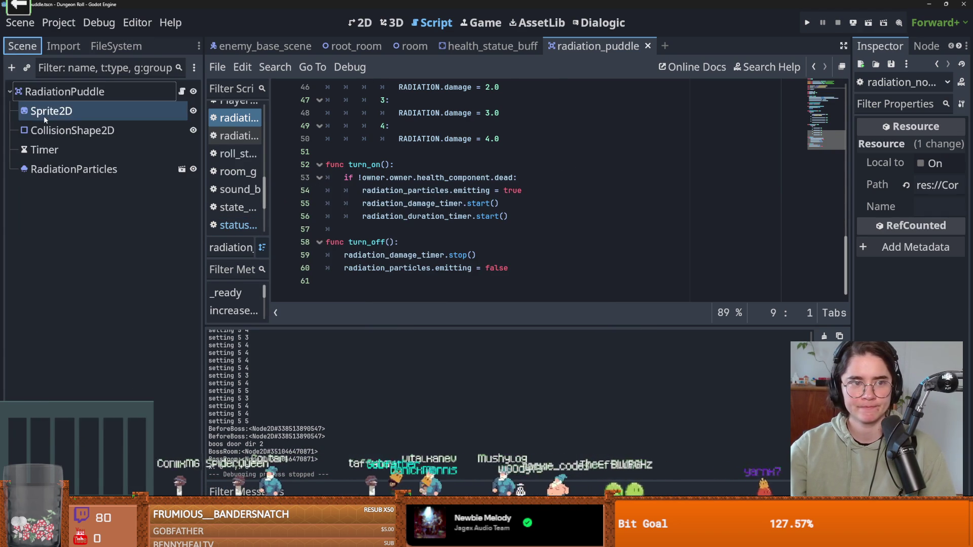
Step: Add PlayerWeaponArea (layer 5) to RadiationPuddle's collision mask alongside layers 4 and 6, with radiation_puddle.gd open
left_click(60, 91)
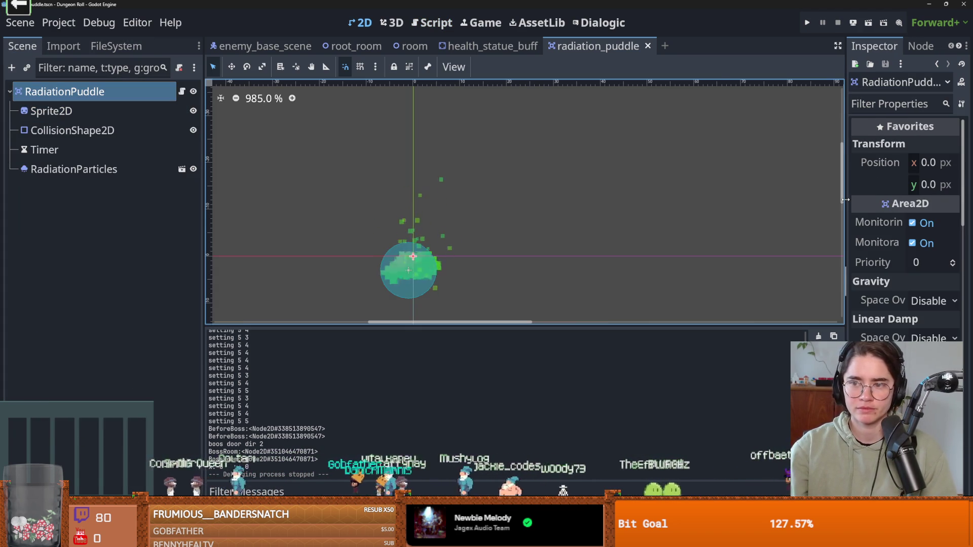
left_click_drag(845, 200, 697, 199)
scroll(765, 276, "down", 5)
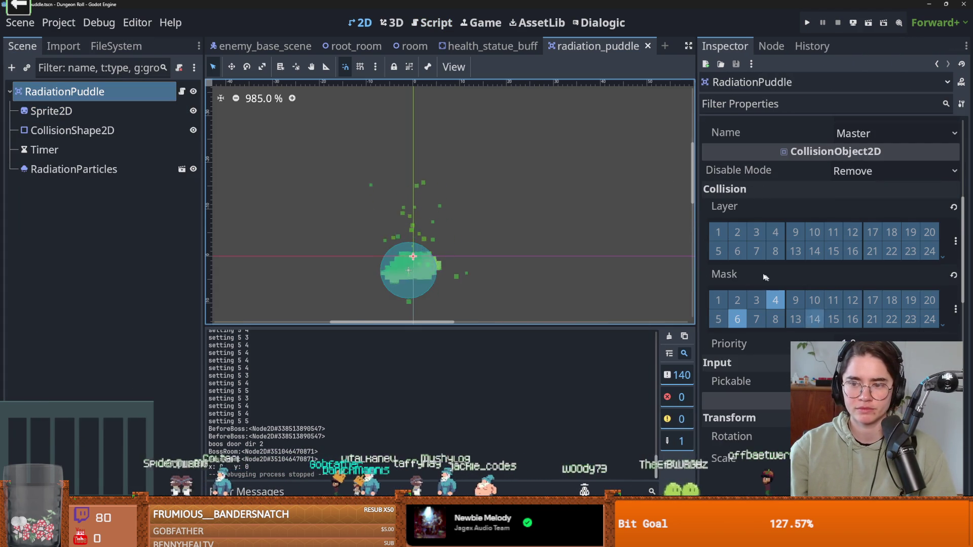
left_click(955, 309)
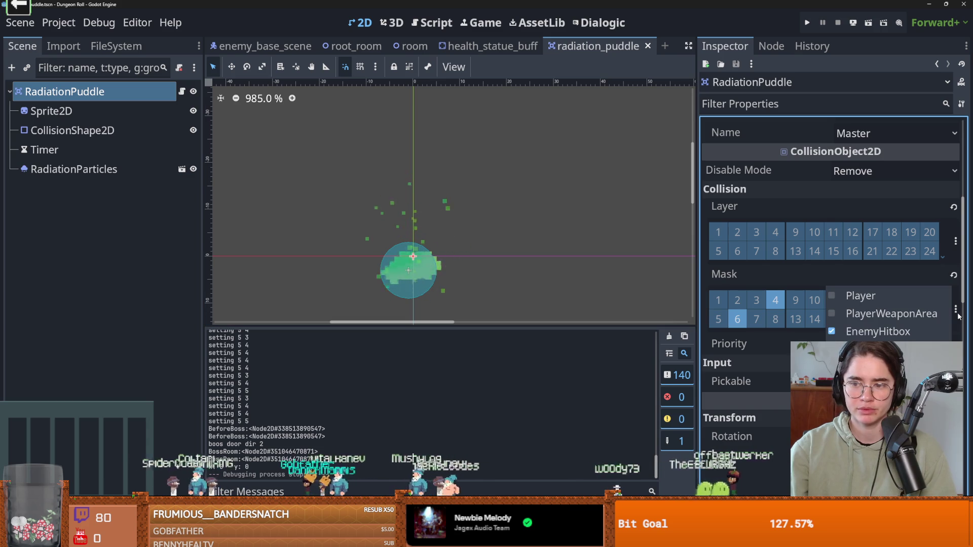
left_click(895, 296)
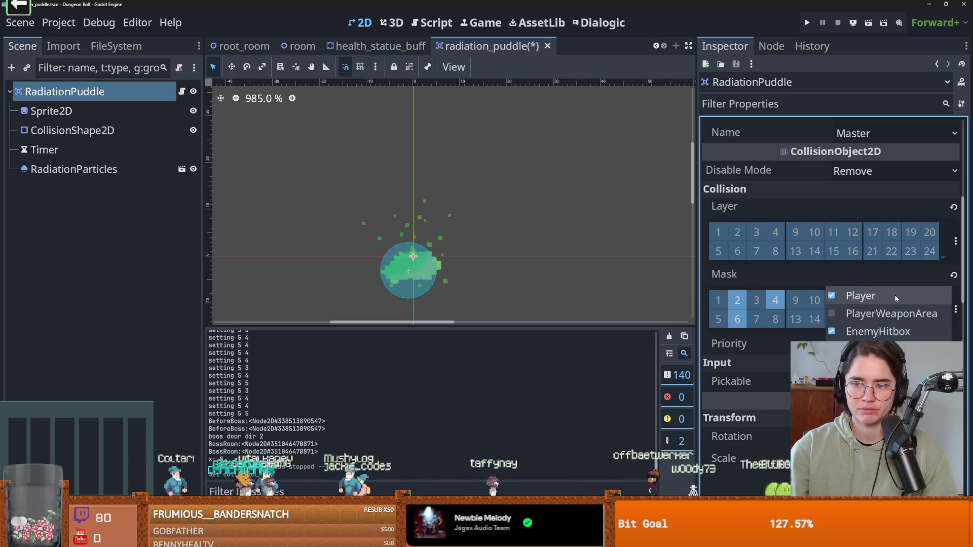
left_click(838, 297)
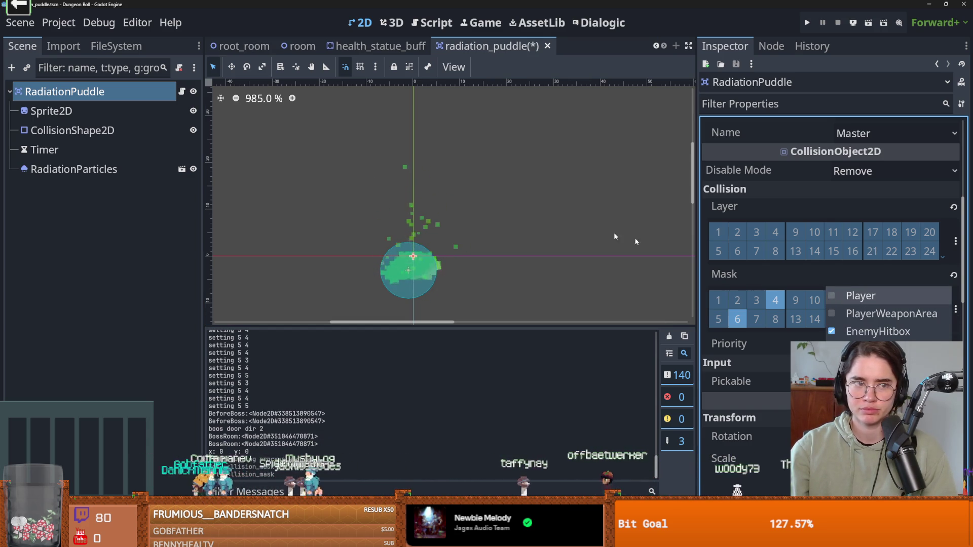
left_click(423, 165)
left_click(182, 91)
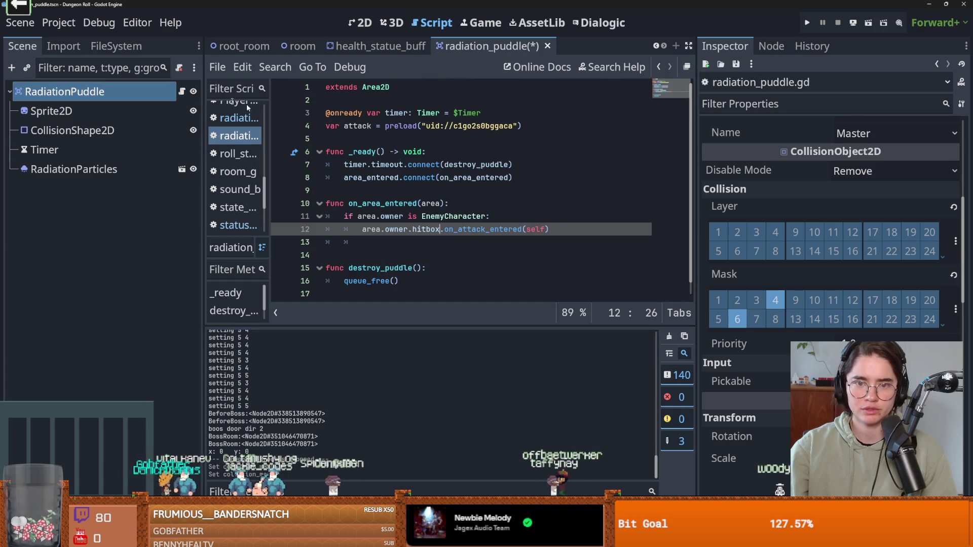
left_click(956, 309)
left_click(876, 314)
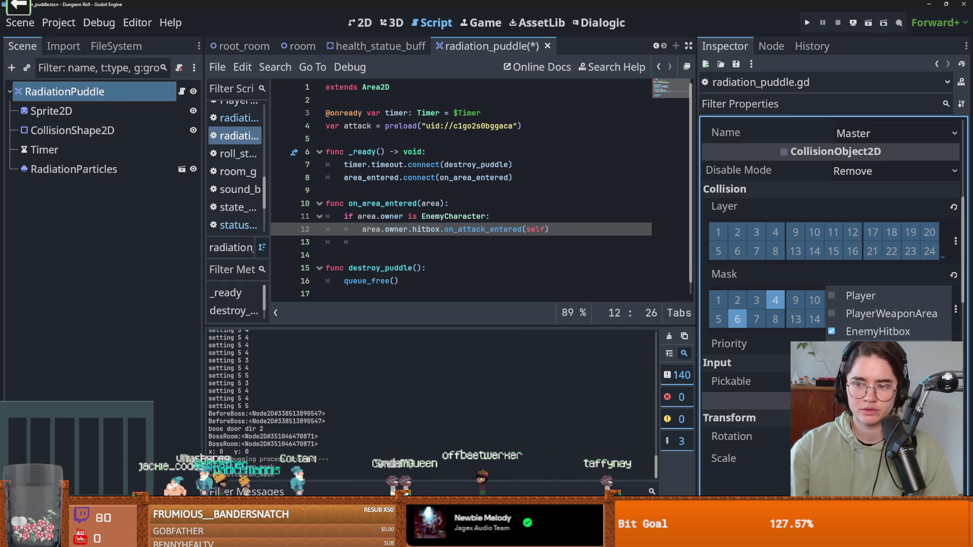
Step: Playtest as the Crusader, walk through the puddle, then stop the game with F8
left_click(807, 23)
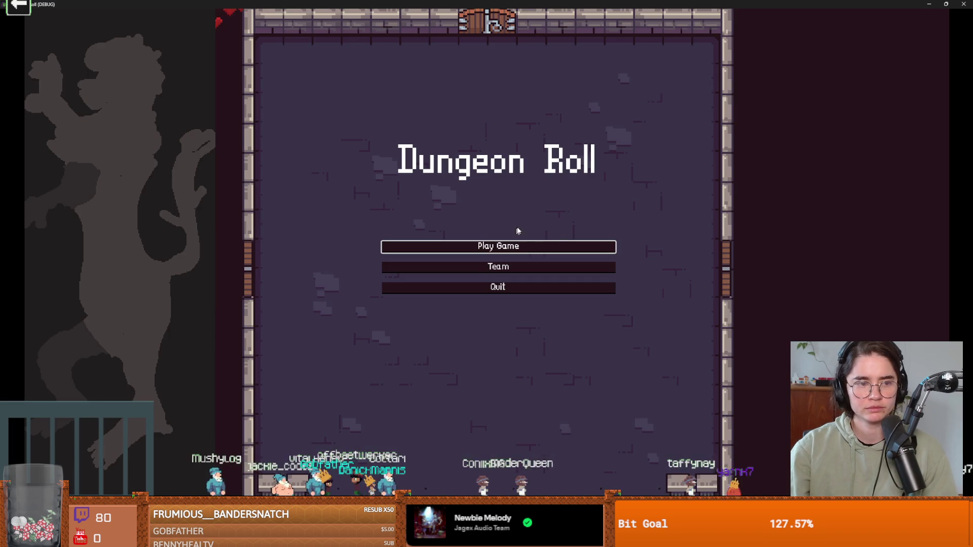
left_click(481, 246)
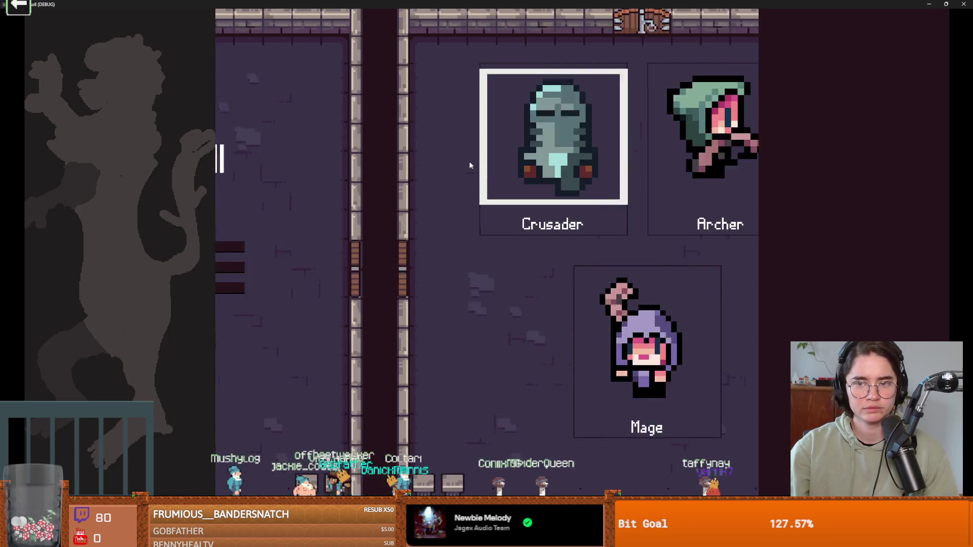
left_click(481, 200)
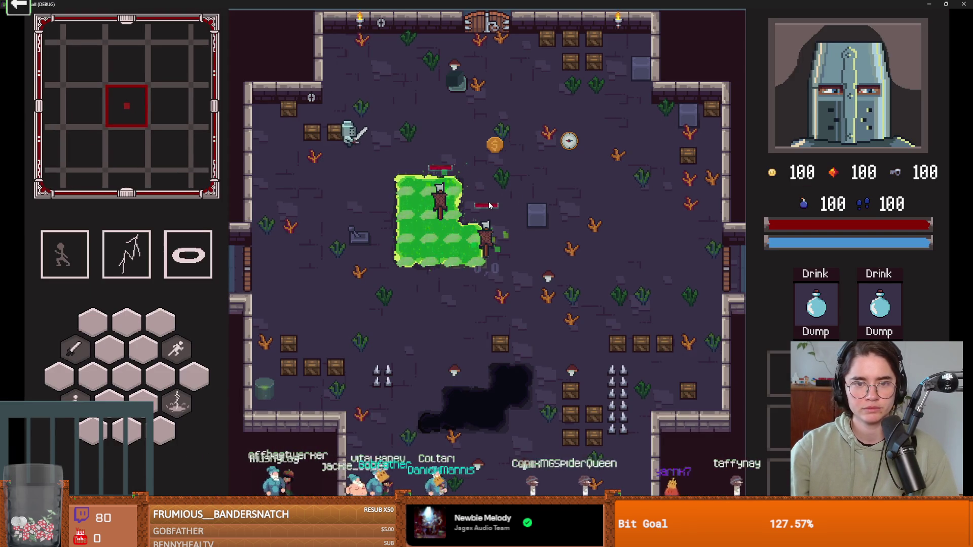
key("s")
key("d")
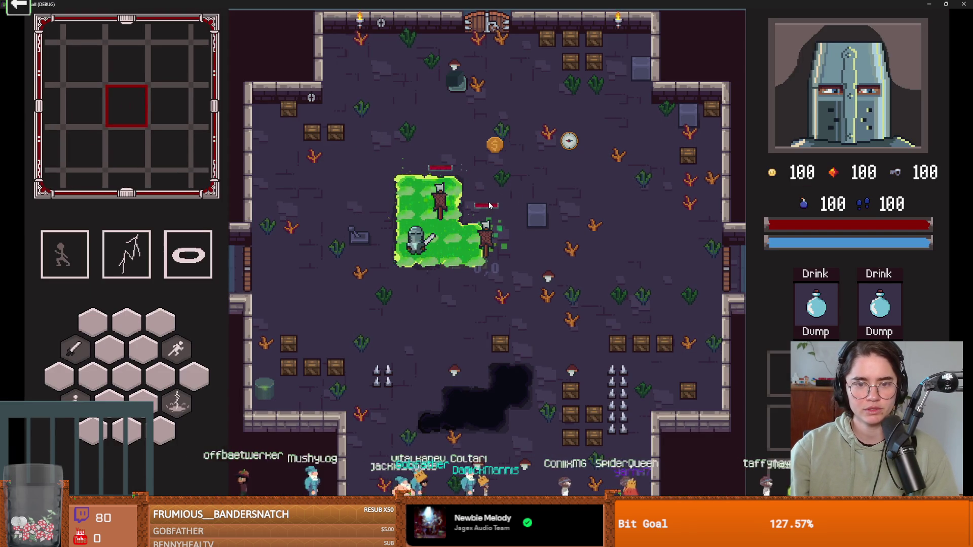
key("w")
key("a")
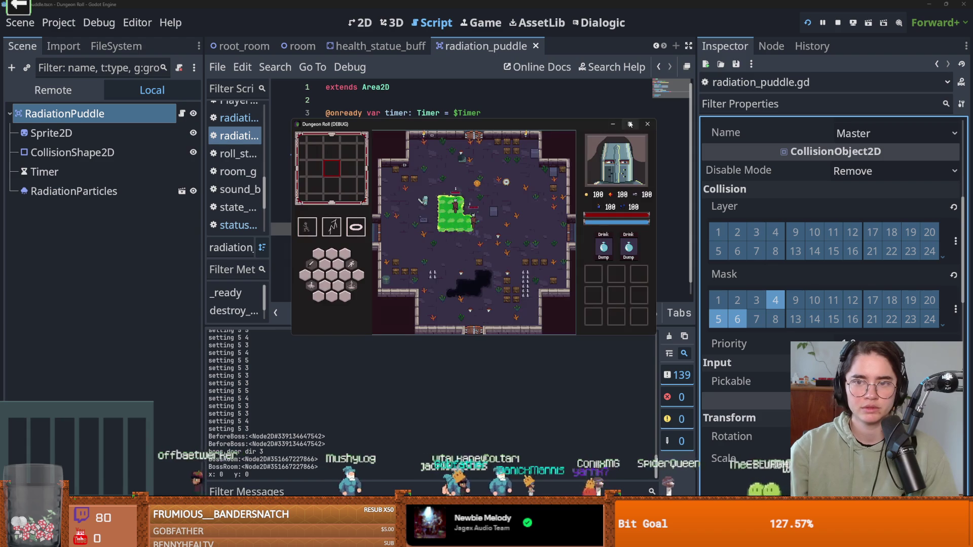
key("F8")
Step: Change EnemyCharacter to Character in the line 11 type check
left_click(456, 216)
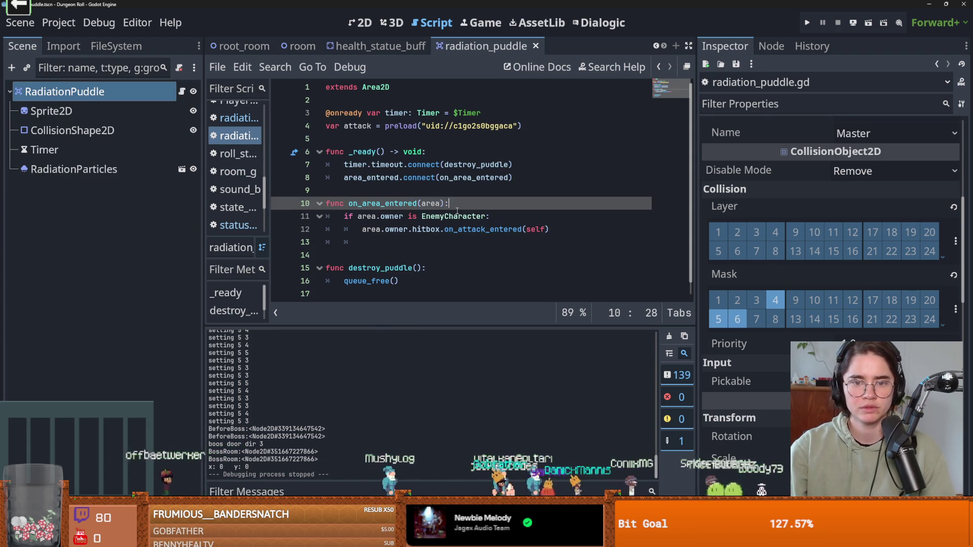
double_click(466, 216)
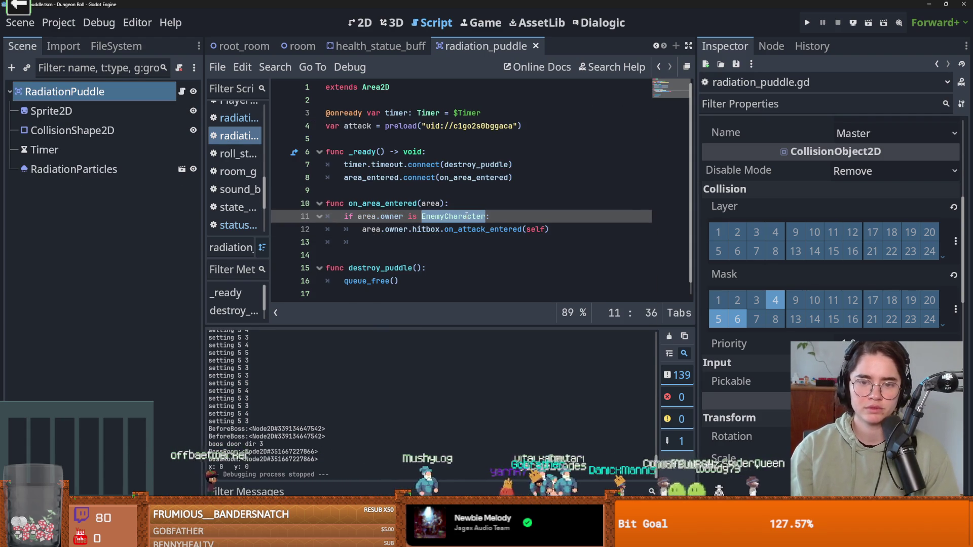
type("C")
key("Return")
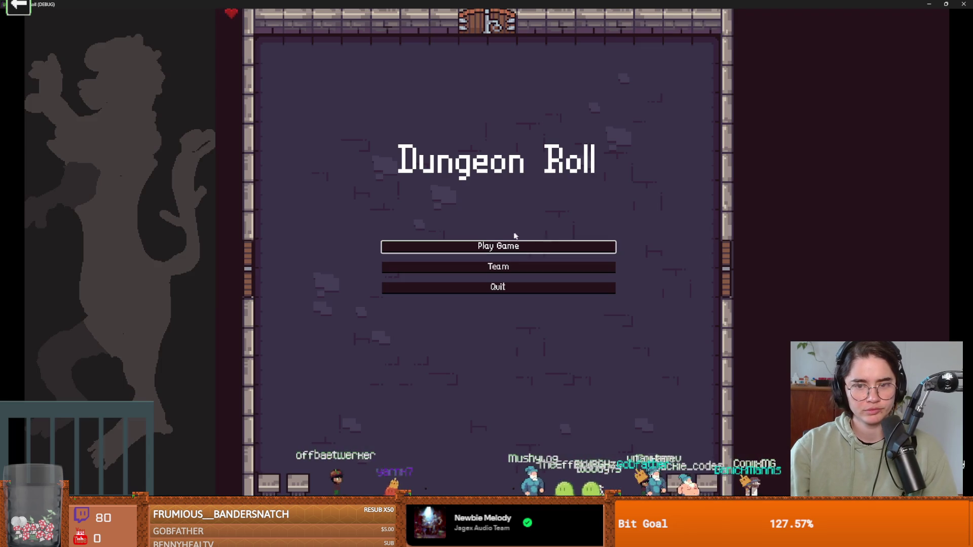
Step: Start a new game as the Crusader to retest, then delete the stray 'w'
left_click(507, 246)
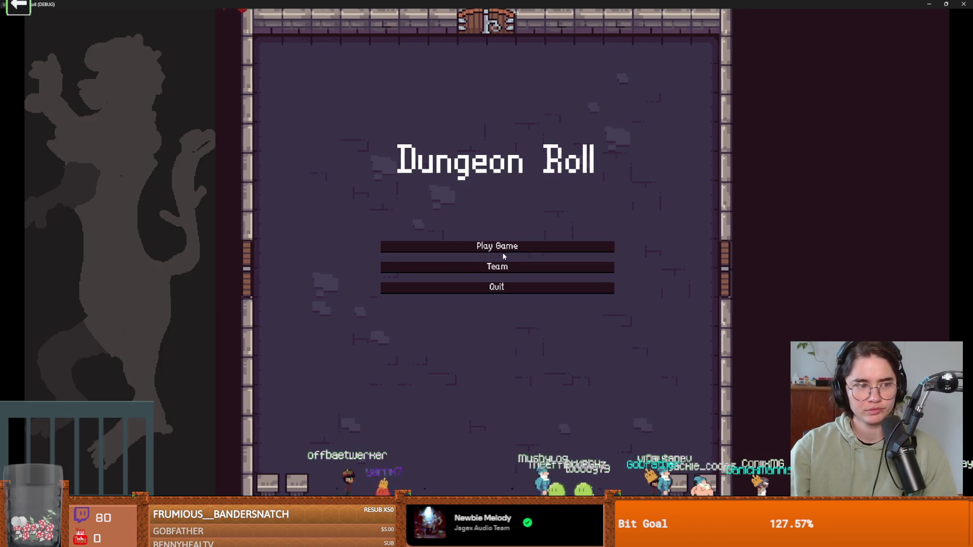
left_click(424, 185)
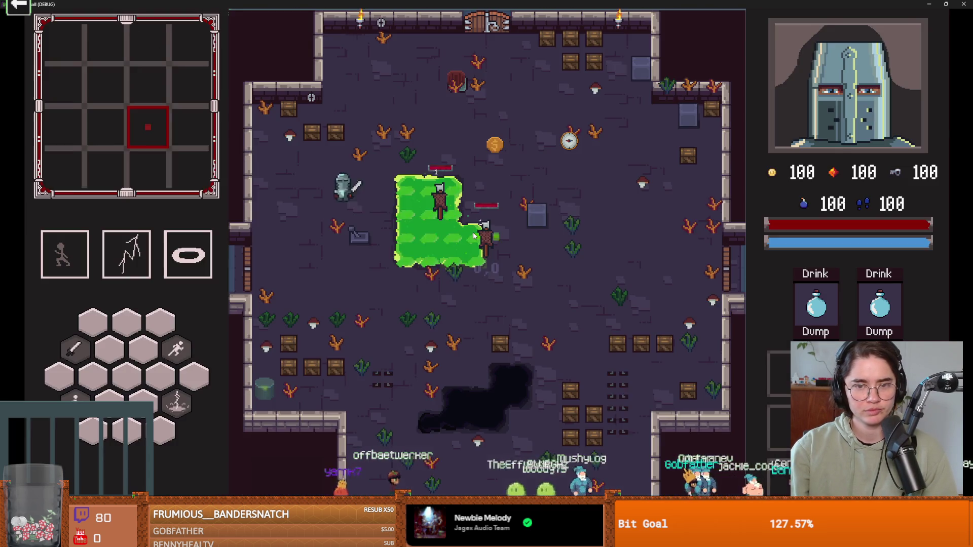
type("w")
key("BackSpace")
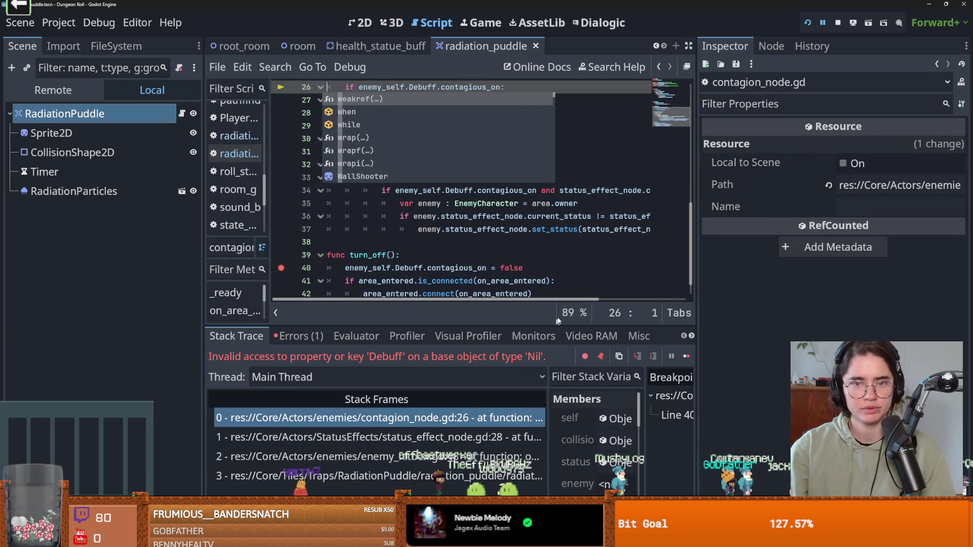
Step: Open contagion_node.gd at failing line 26 from the stack trace and scroll up to its start
left_click(379, 418)
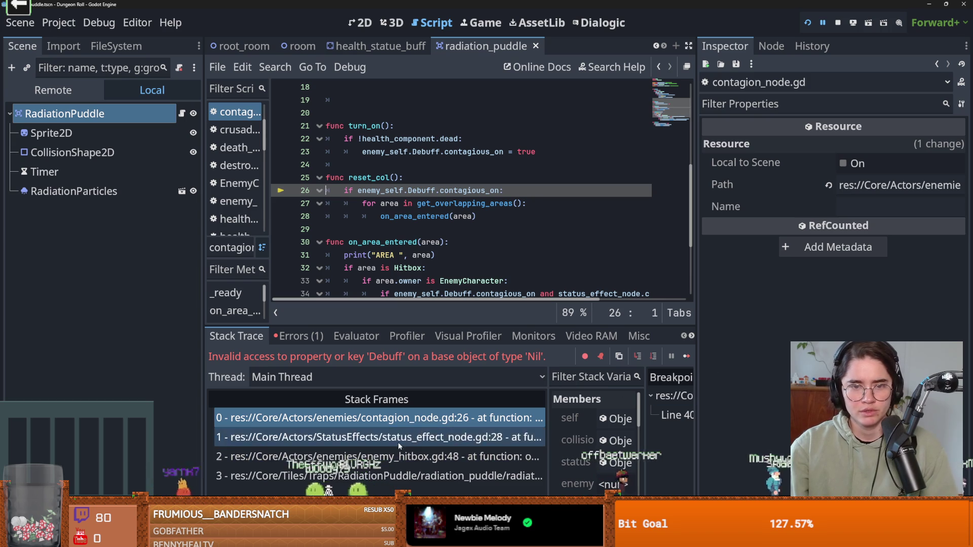
scroll(444, 255, "up", 5)
scroll(444, 255, "up", 1)
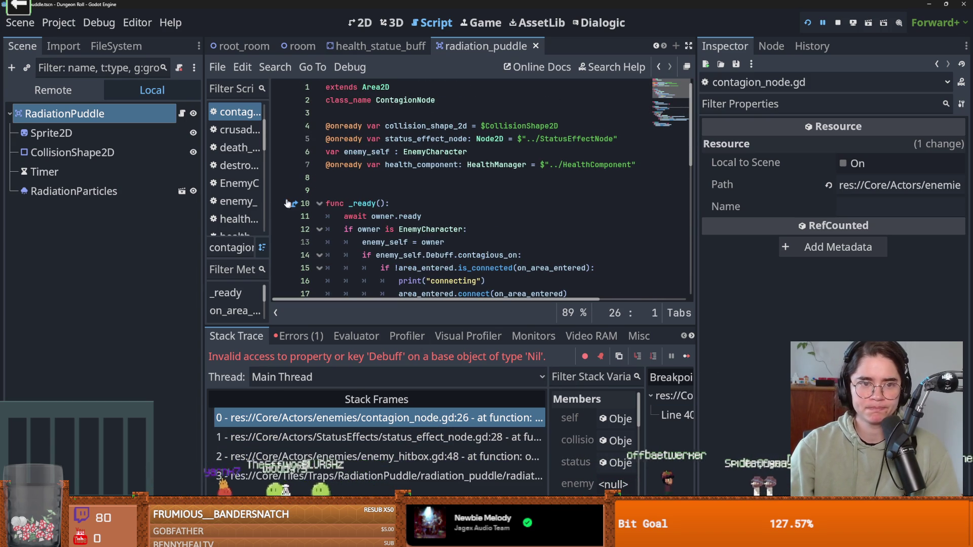
mouse_move(268, 190)
left_mouse_down()
mouse_move(320, 192)
mouse_move(257, 192)
left_mouse_up()
scroll(409, 249, "down", 2)
scroll(434, 207, "up", 2)
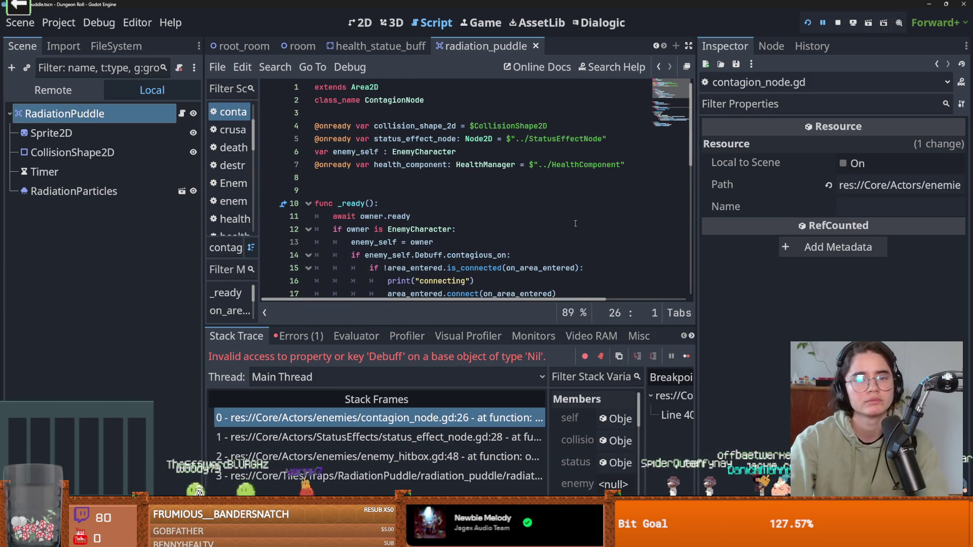
scroll(570, 252, "down", 3)
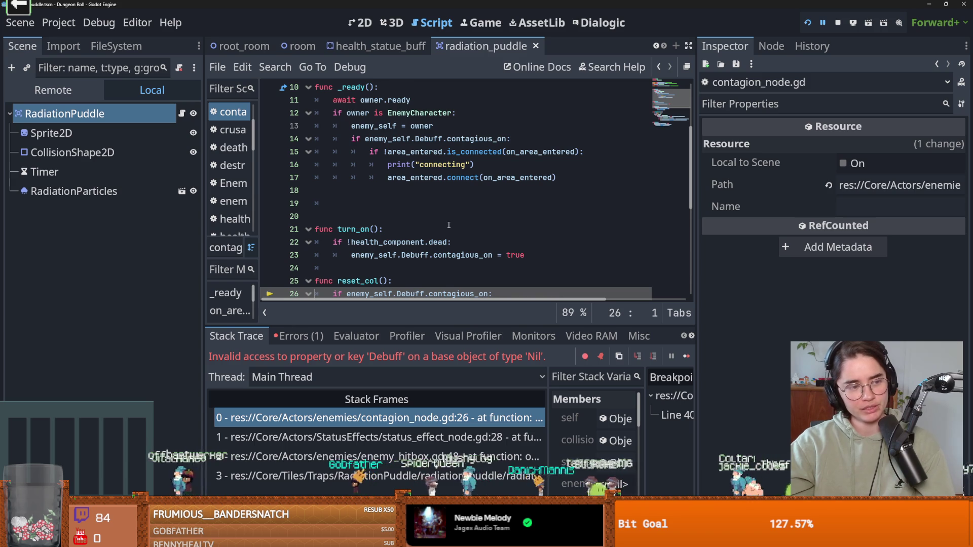
left_click(414, 216)
key("BackSpace")
key("BackSpace")
key("BackSpace")
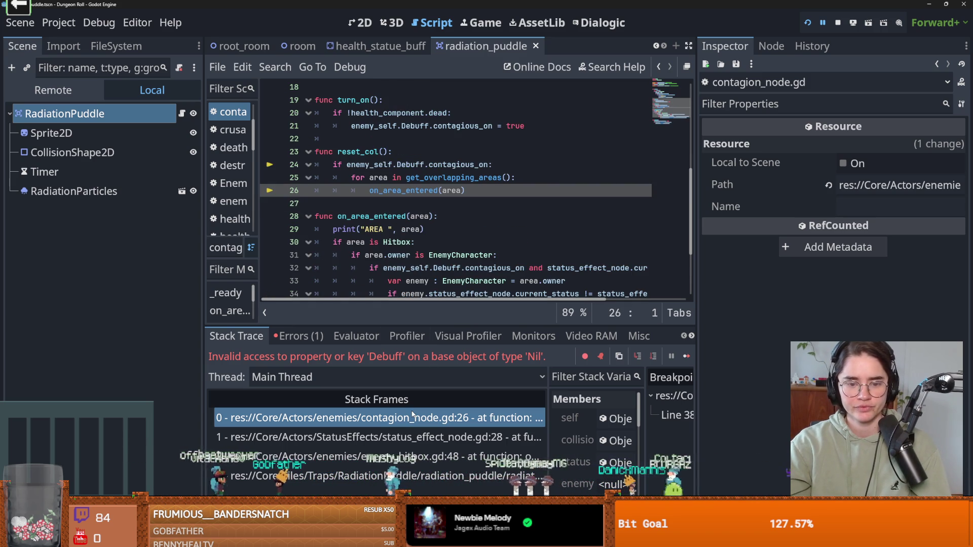
left_click(405, 456)
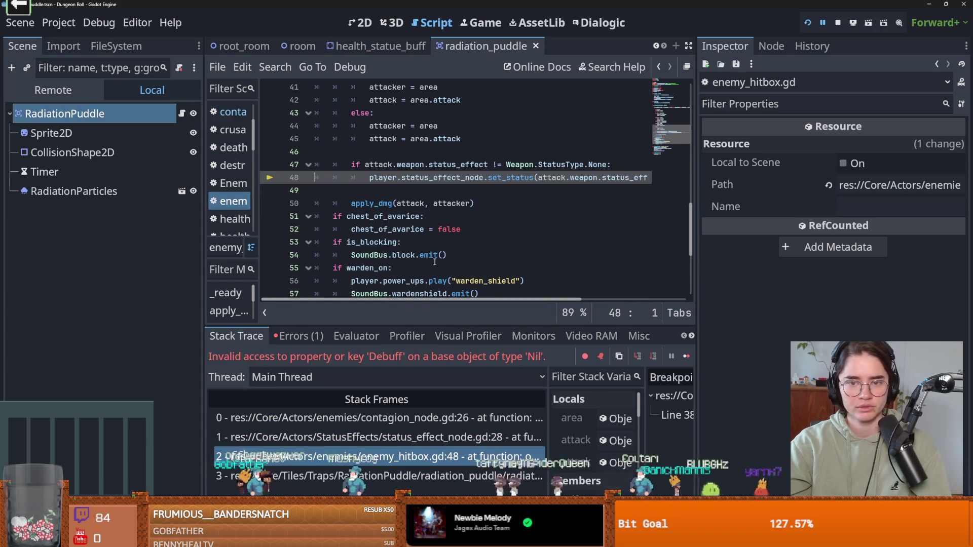
scroll(435, 257, "up", 2)
scroll(436, 257, "down", 1)
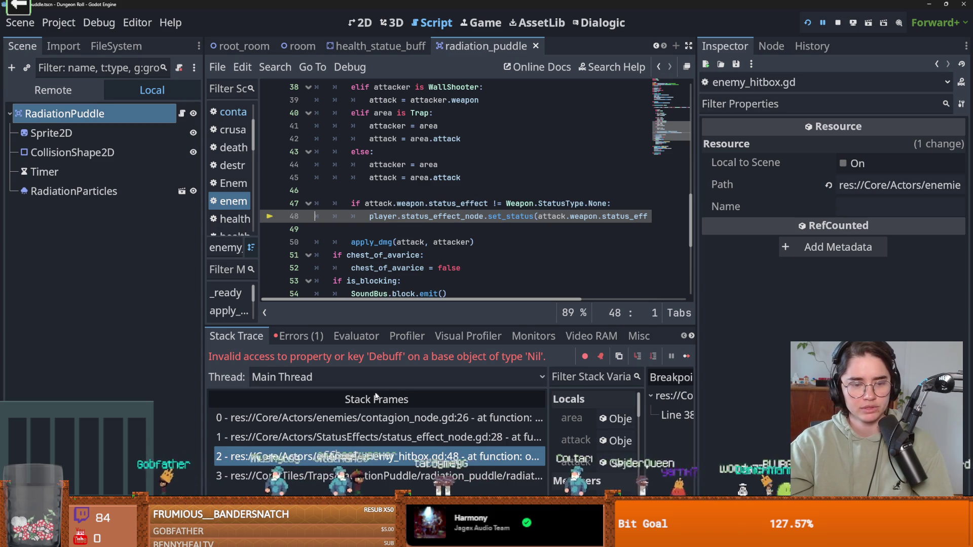
left_click(377, 437)
double_click(406, 244)
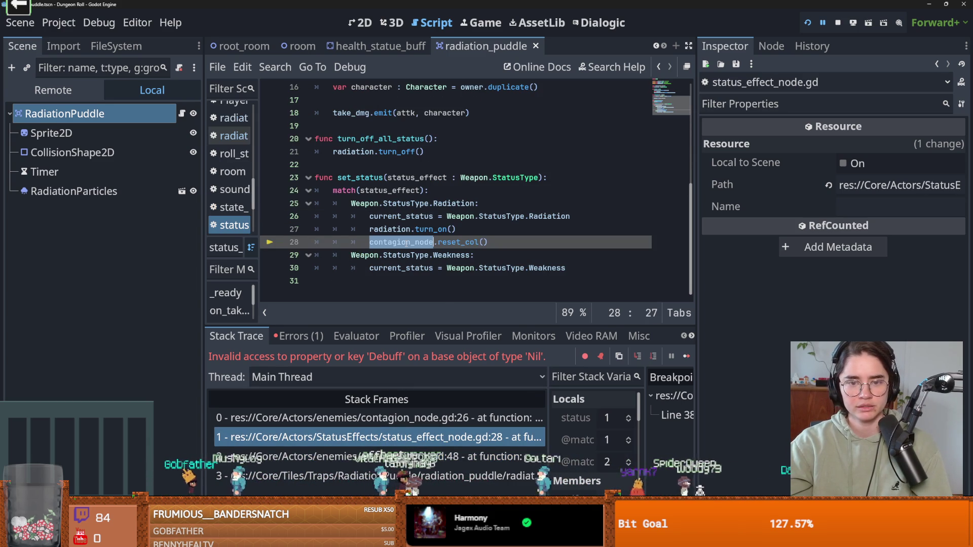
scroll(422, 280, "up", 1)
scroll(423, 281, "down", 1)
left_click(417, 419)
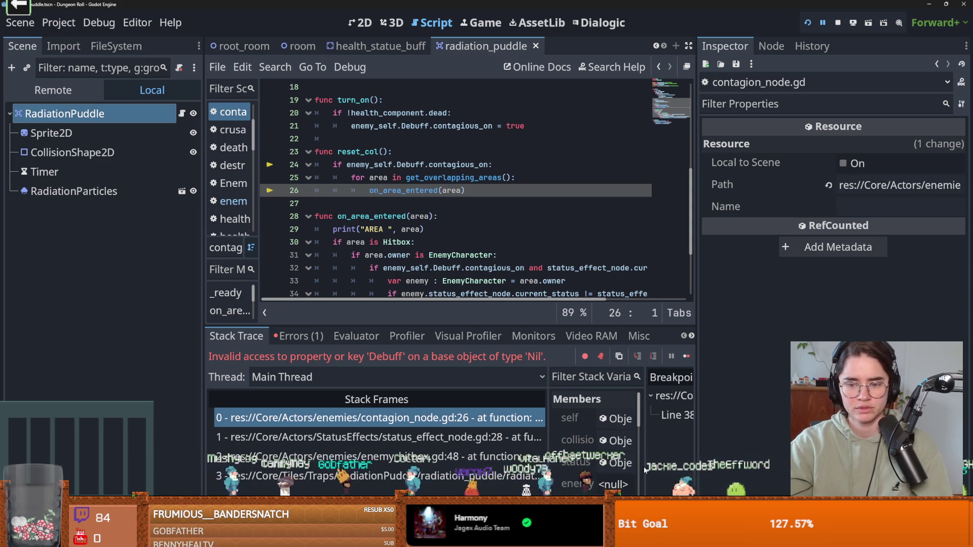
left_click_drag(547, 458, 428, 458)
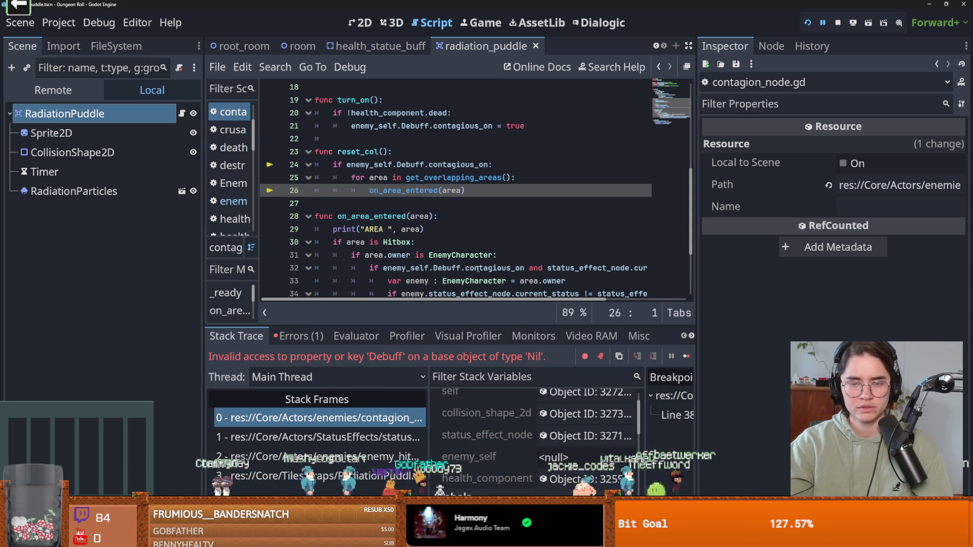
scroll(487, 277, "up", 2)
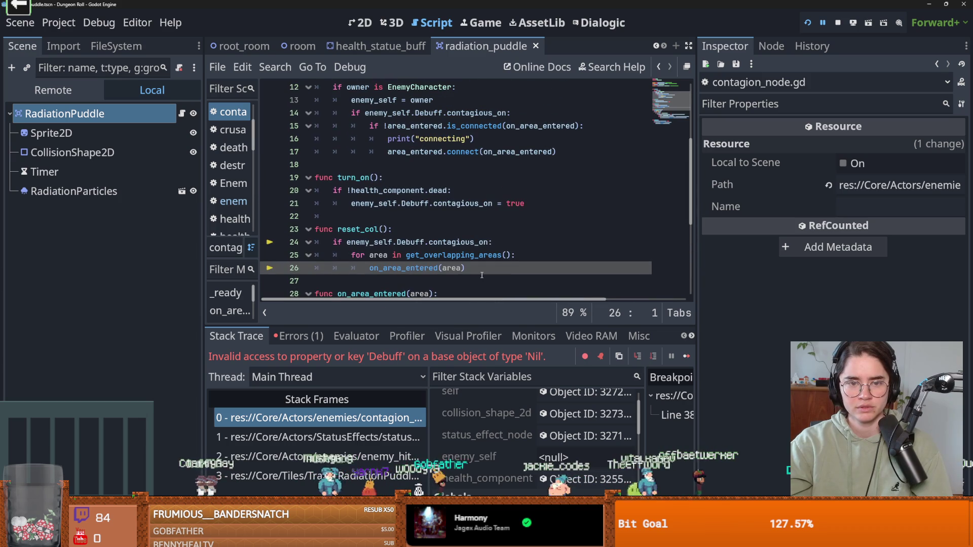
double_click(365, 243)
scroll(368, 202, "up", 2)
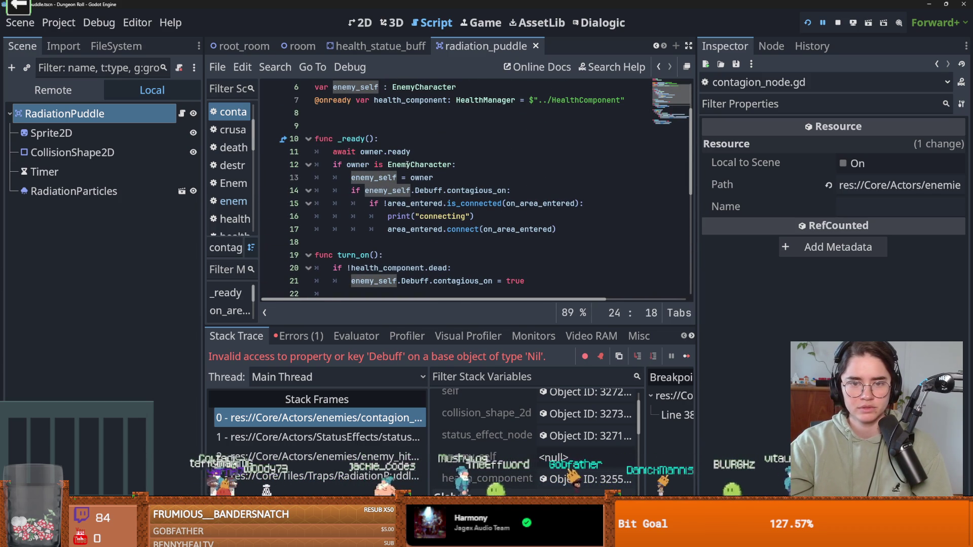
double_click(407, 164)
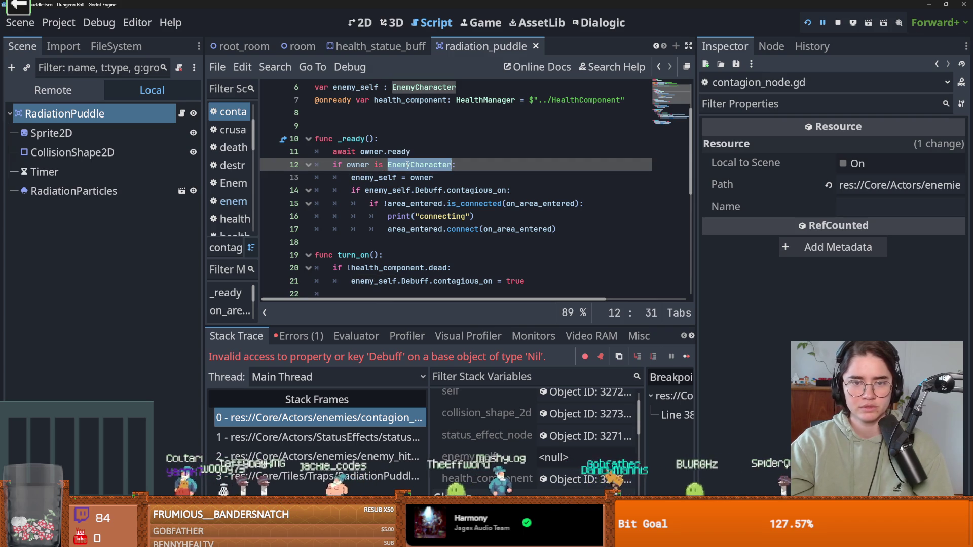
Step: Change line 12's owner check to Character, then run the game and start as the Crusader
type("C")
key("Return")
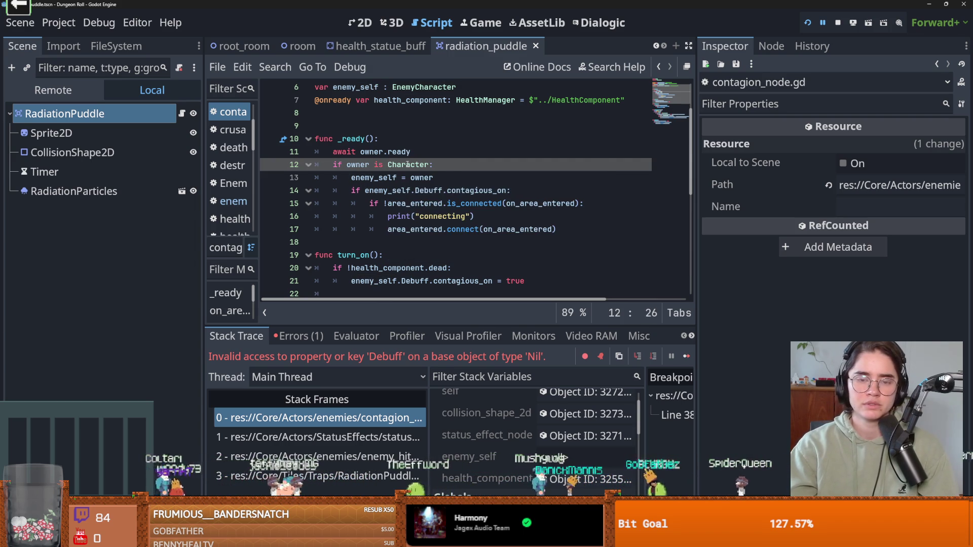
key("F5")
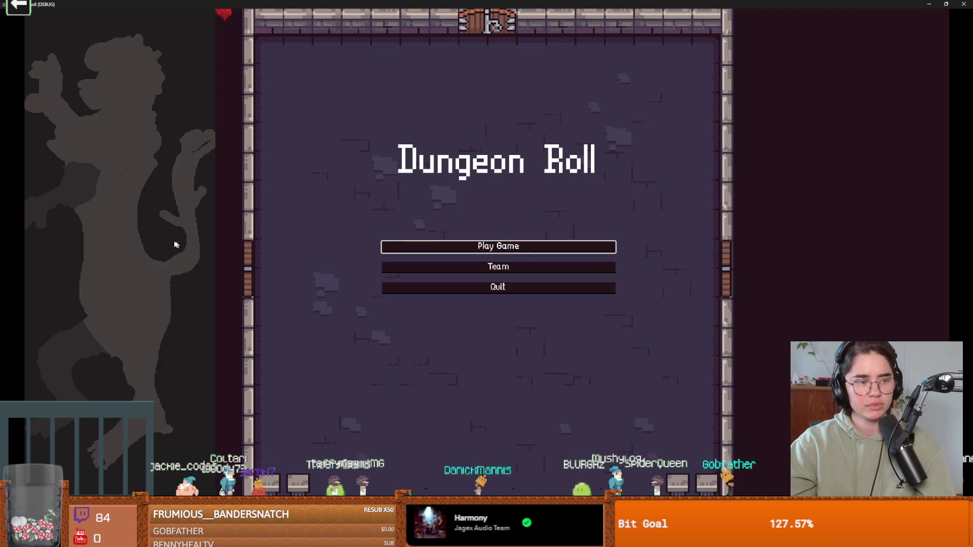
left_click(510, 252)
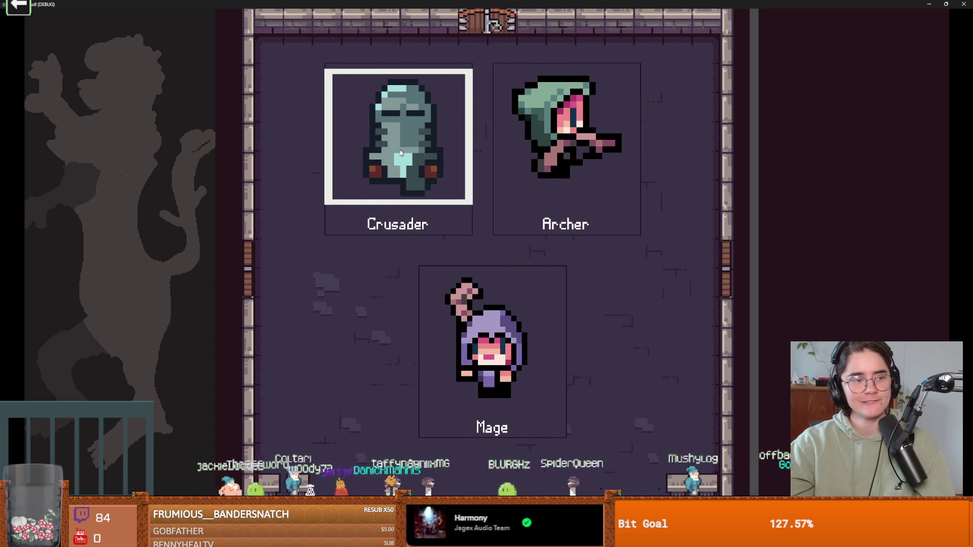
left_click(401, 153)
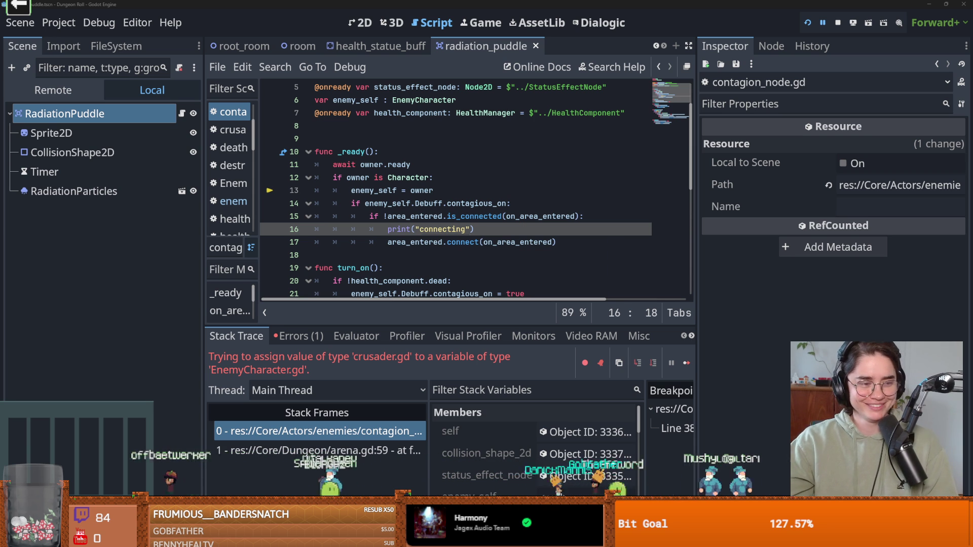
Step: Change enemy_self's type on line 6 from EnemyCharacter to Character, then relaunch with F5
left_click(474, 230)
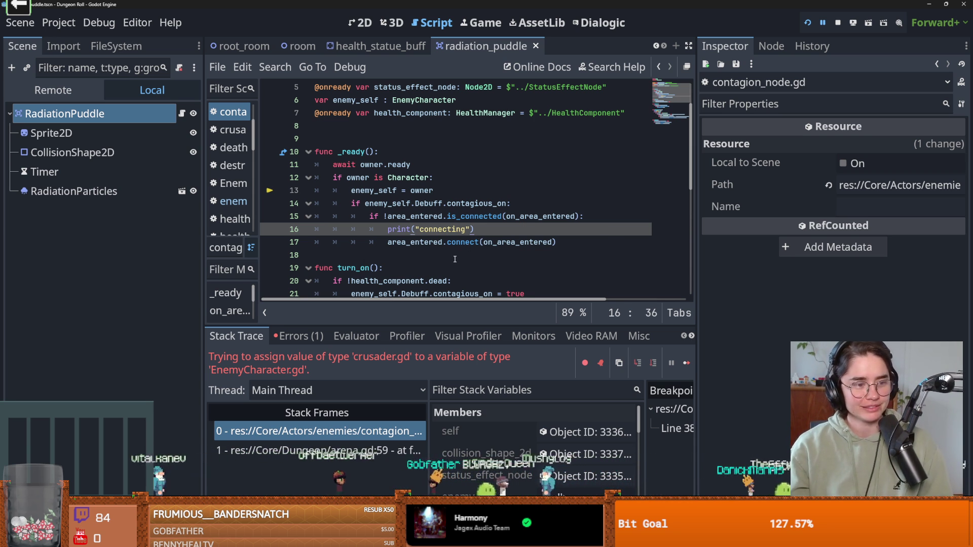
left_click(437, 216)
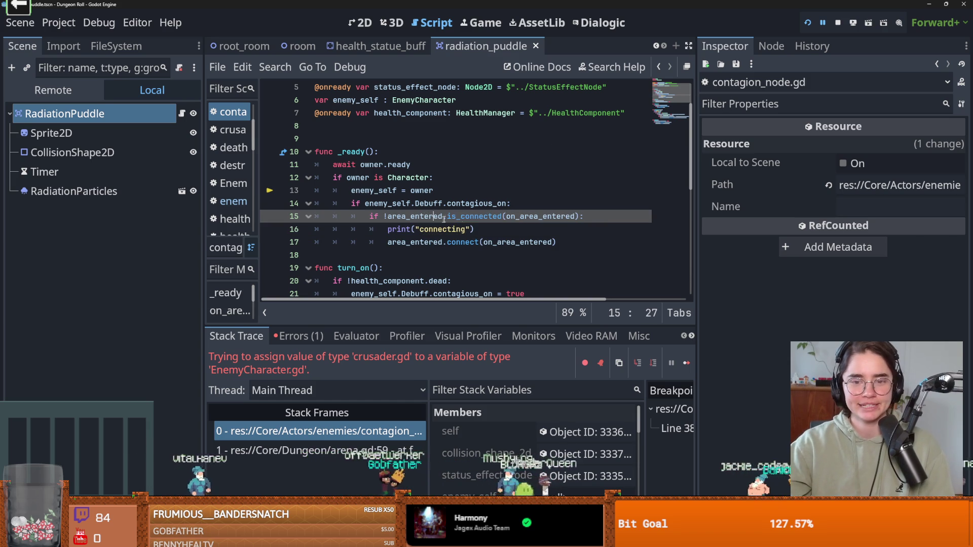
left_click(382, 431)
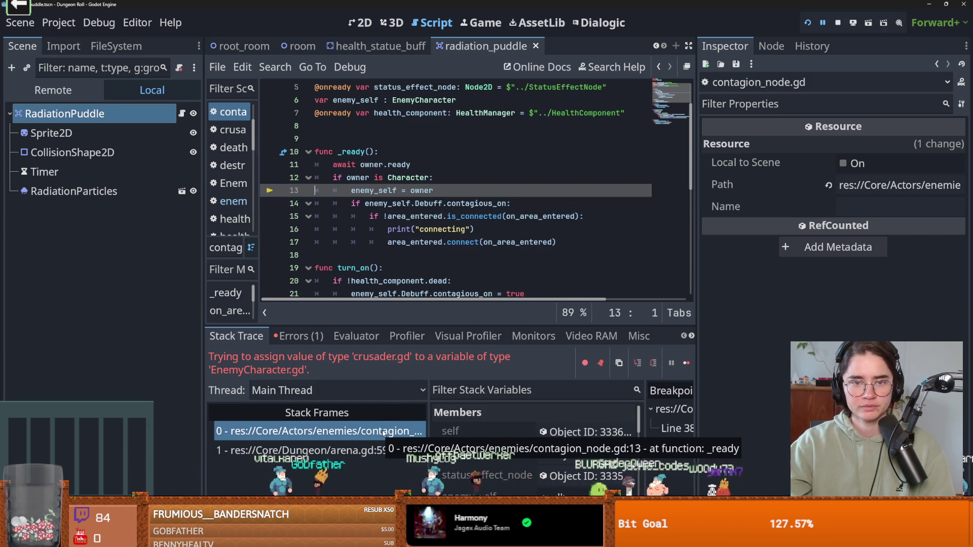
scroll(408, 154, "up", 2)
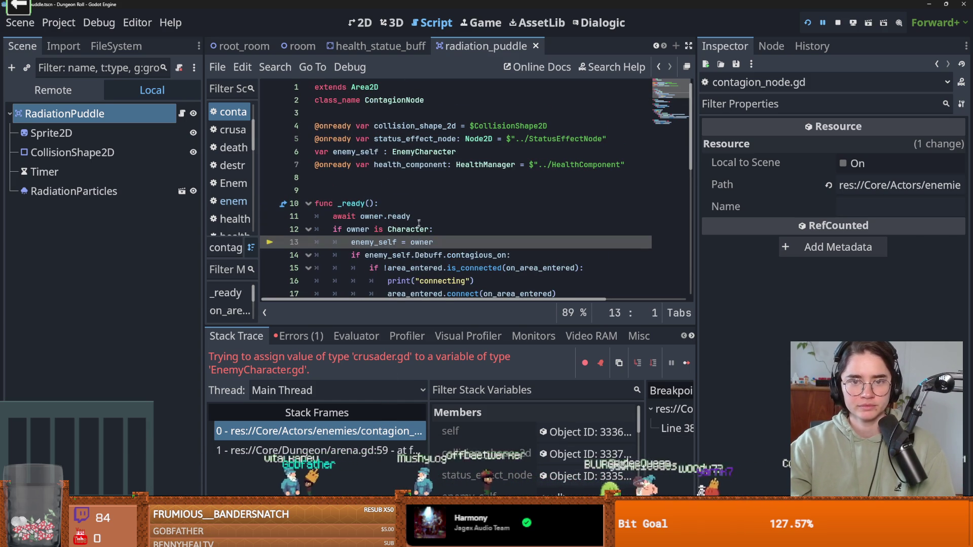
double_click(410, 152)
type("ahra")
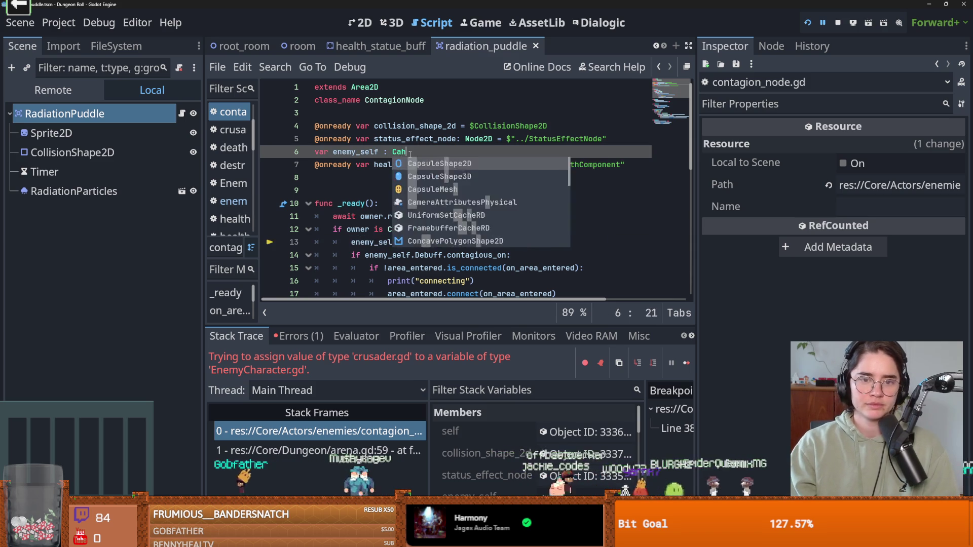
type("h")
key("Return")
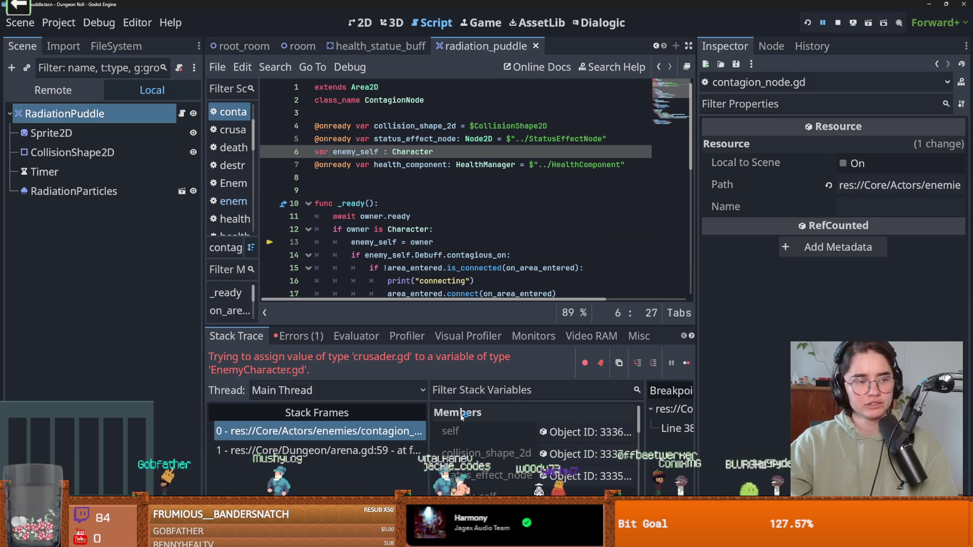
key("F5")
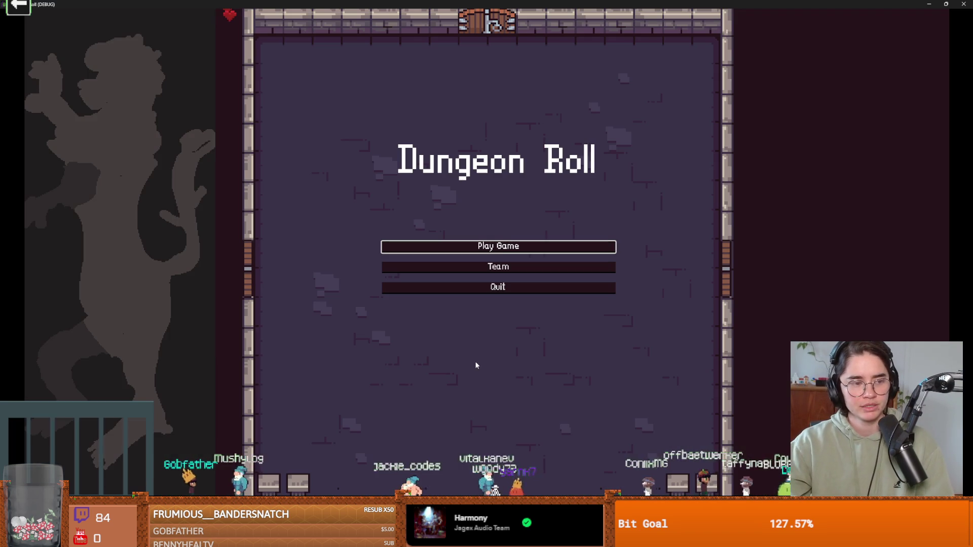
Step: Start as the Crusader, walk through and around the radiation puddle with WASD, then close the game window
left_click(500, 249)
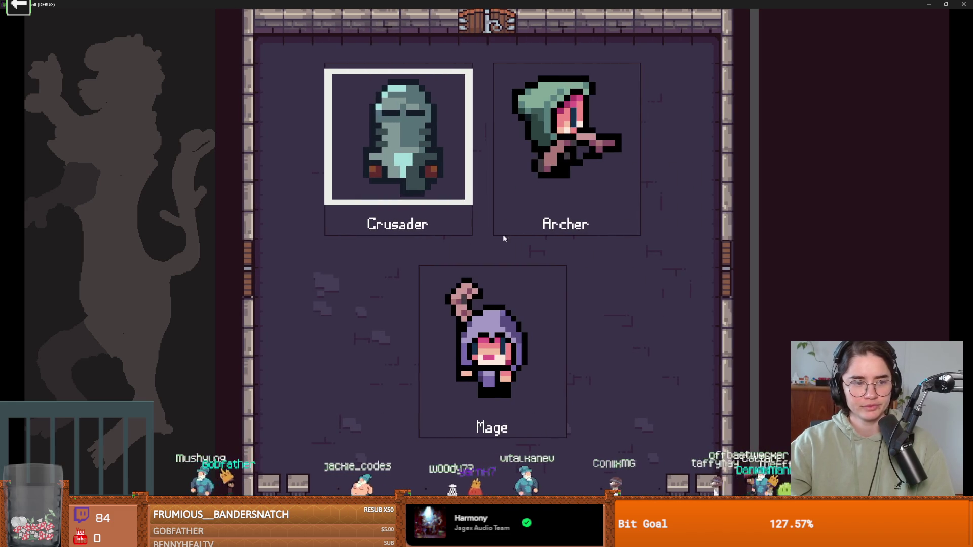
key("Return")
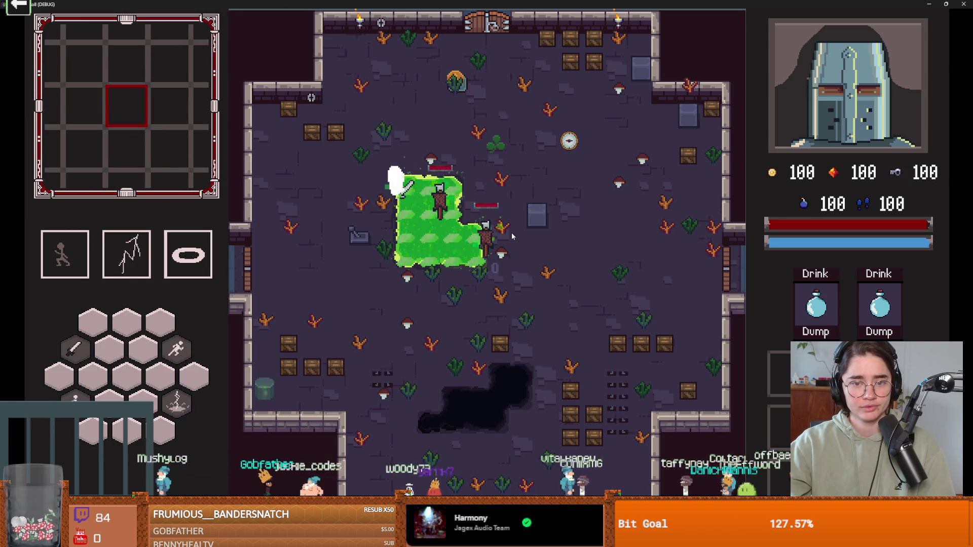
key("a")
key("s")
key("d")
key("d")
key("w")
key("a")
key("w")
key("a")
key("s")
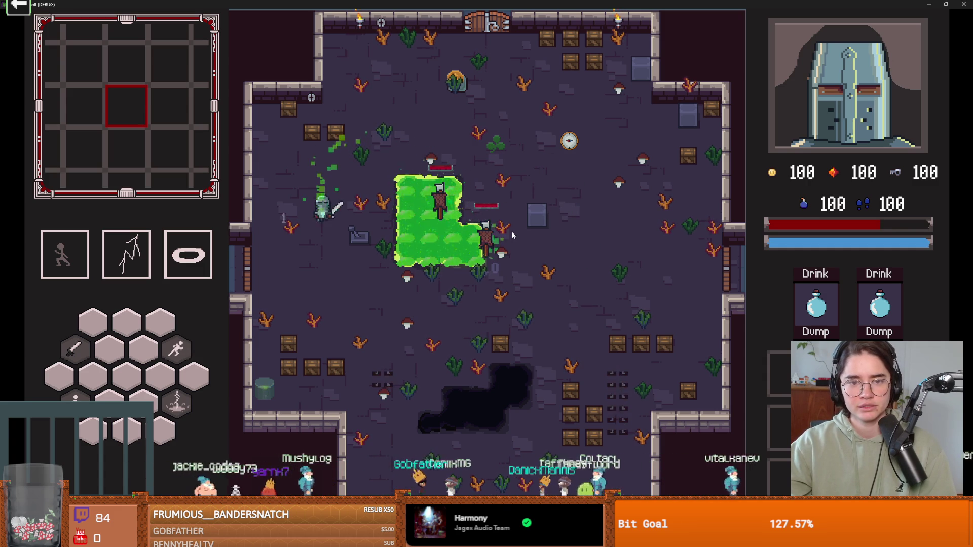
key("d")
key("d")
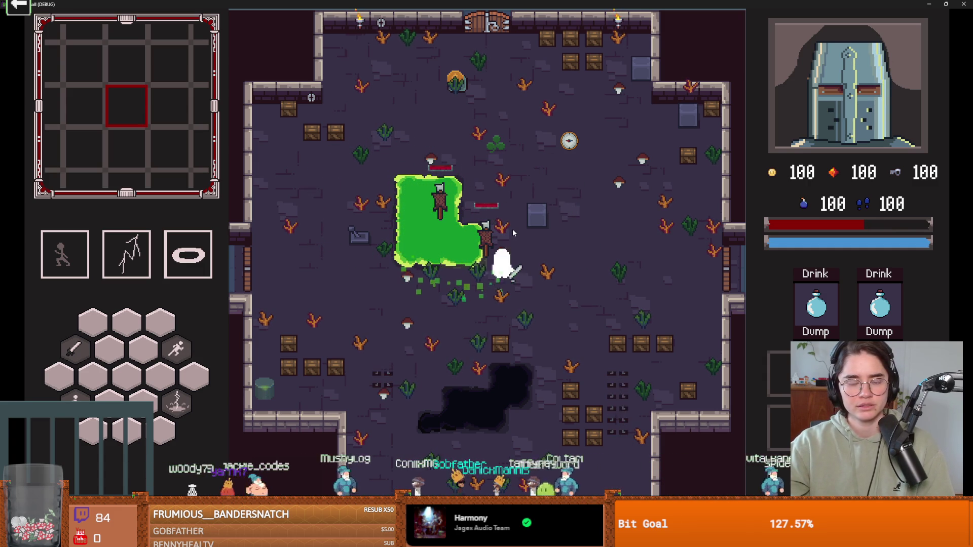
key("a")
key("w")
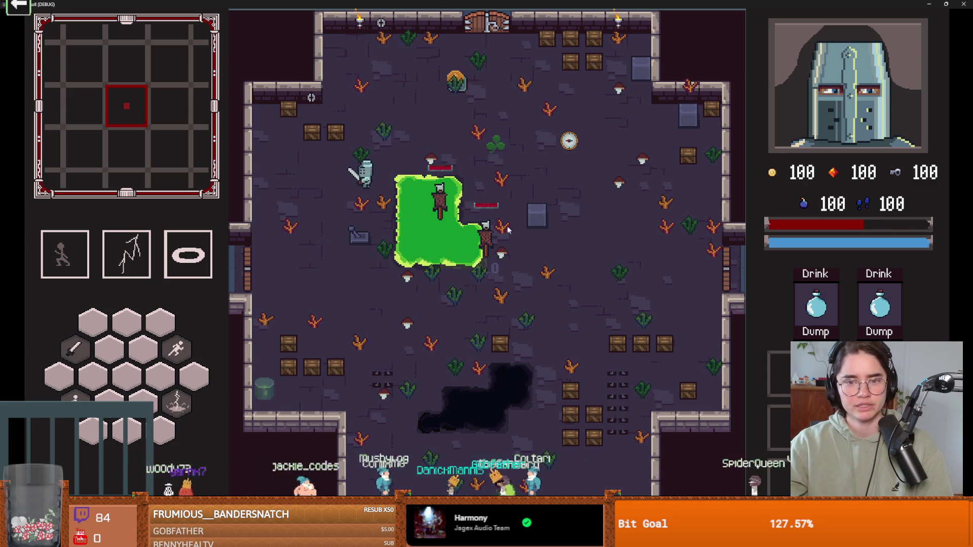
key("super+Down")
left_click(665, 180)
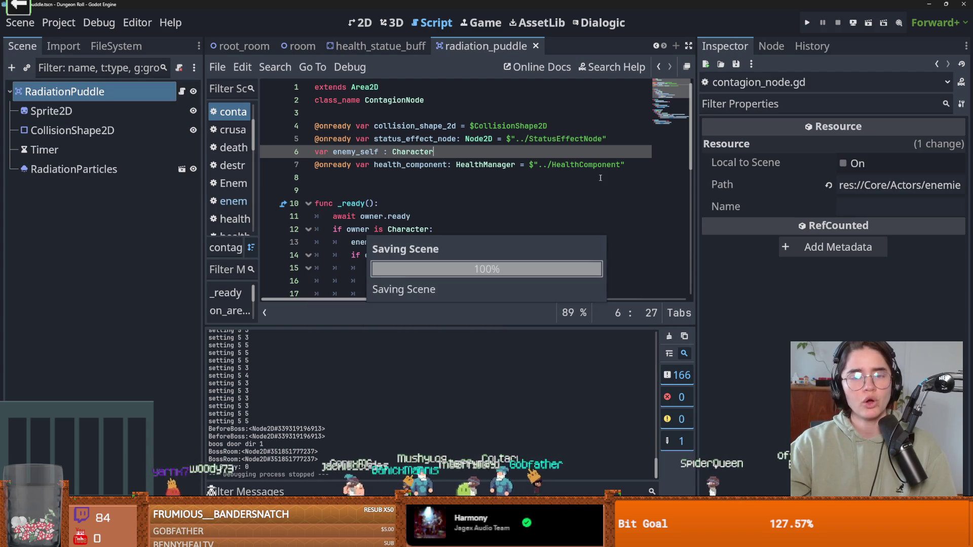
Step: Check radiation_puddle.gd and the Timer node's settings, then show RadiationPuddle in the 2D view
left_click(165, 88)
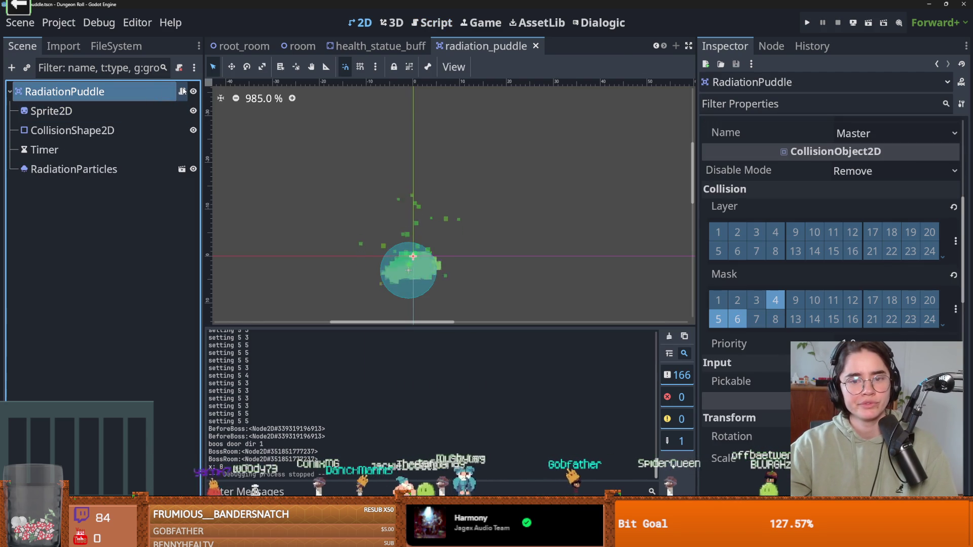
scroll(918, 292, "up", 5)
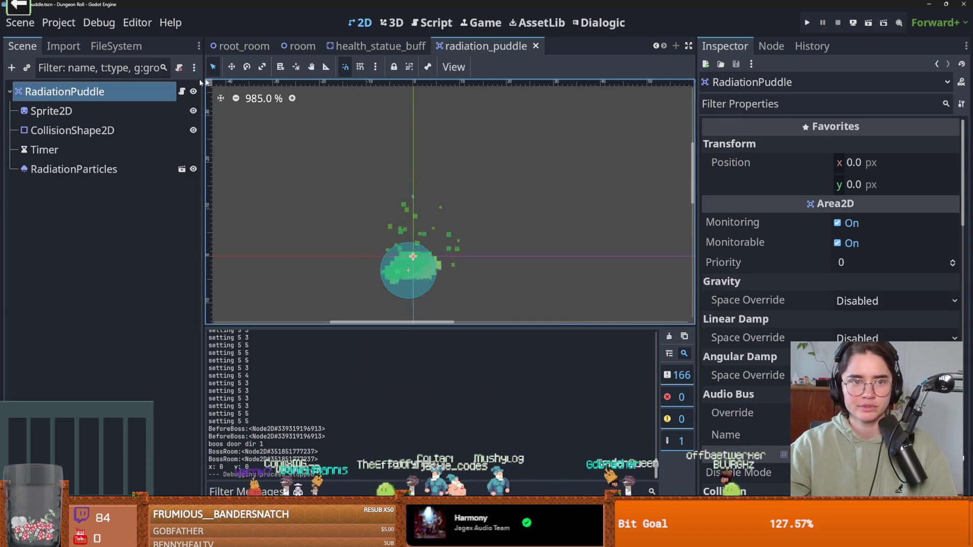
left_click(182, 91)
scroll(440, 185, "down", 1)
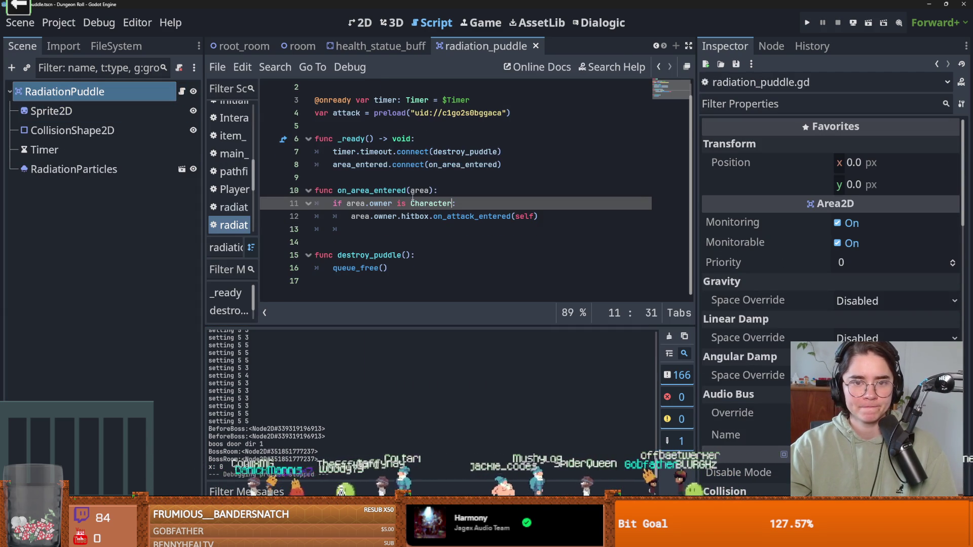
left_click(81, 149)
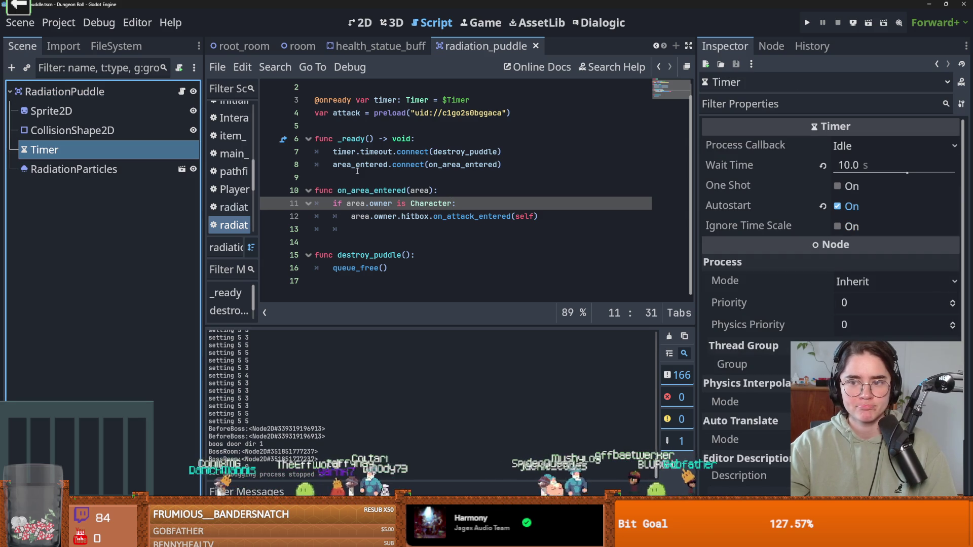
left_click(65, 91)
left_click(361, 23)
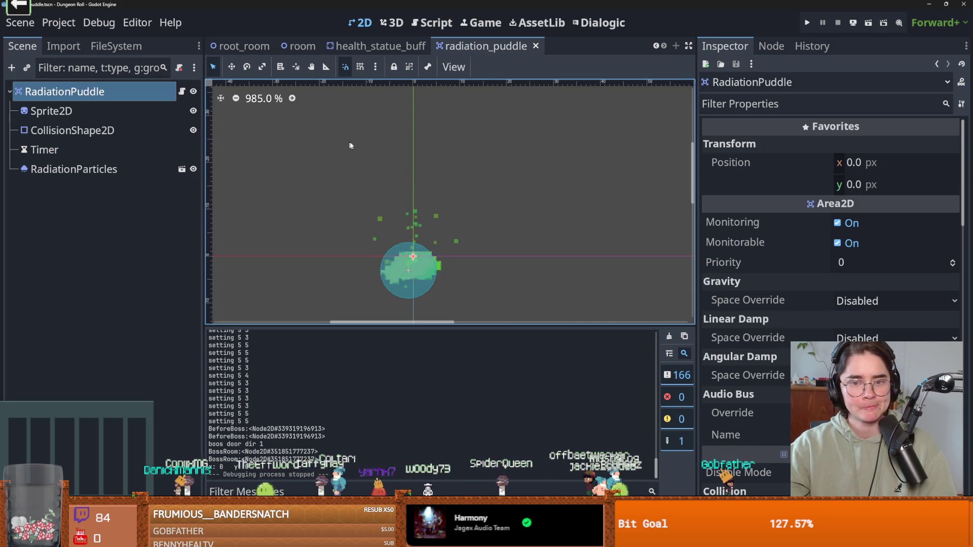
scroll(372, 156, "up", 1)
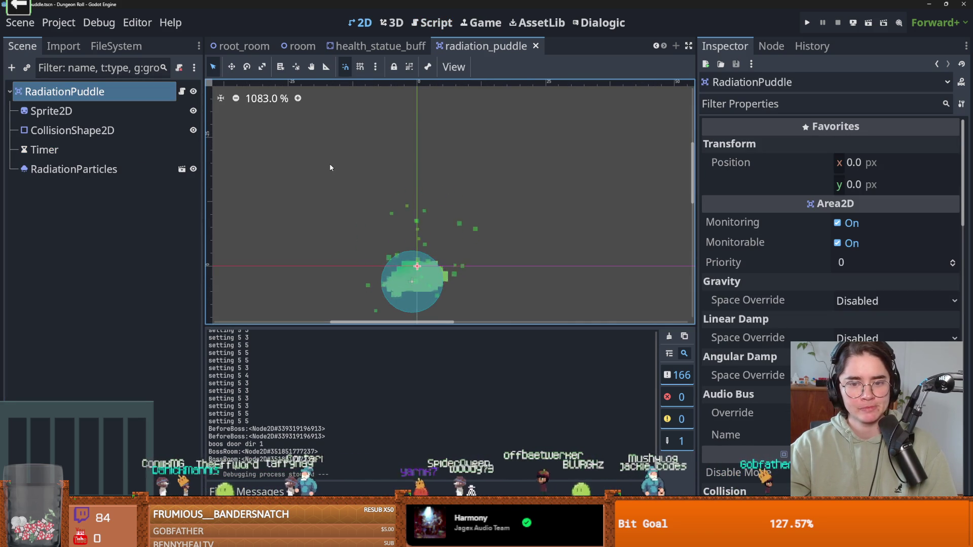
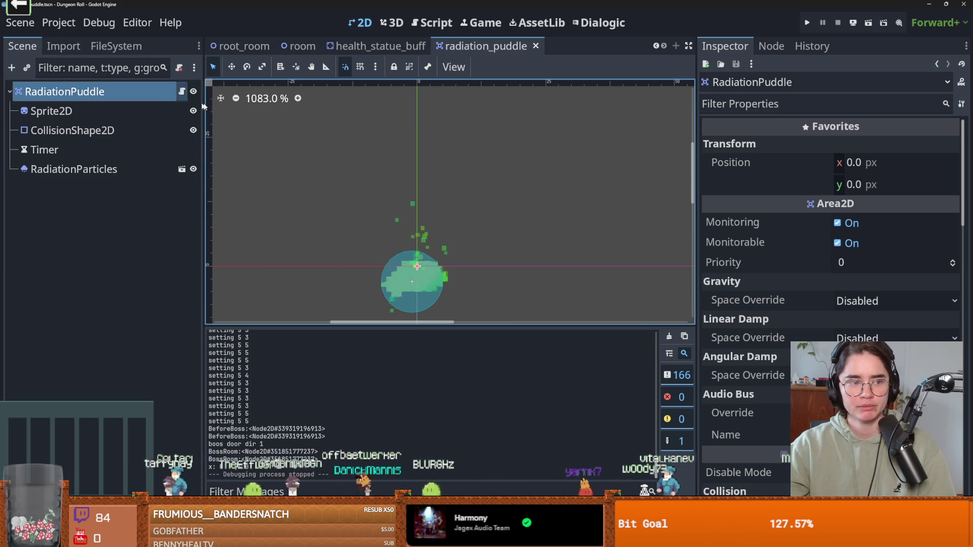
Step: Review the radiation_puddle.gd script, then switch to the root_room scene
left_click(181, 92)
scroll(361, 171, "up", 1)
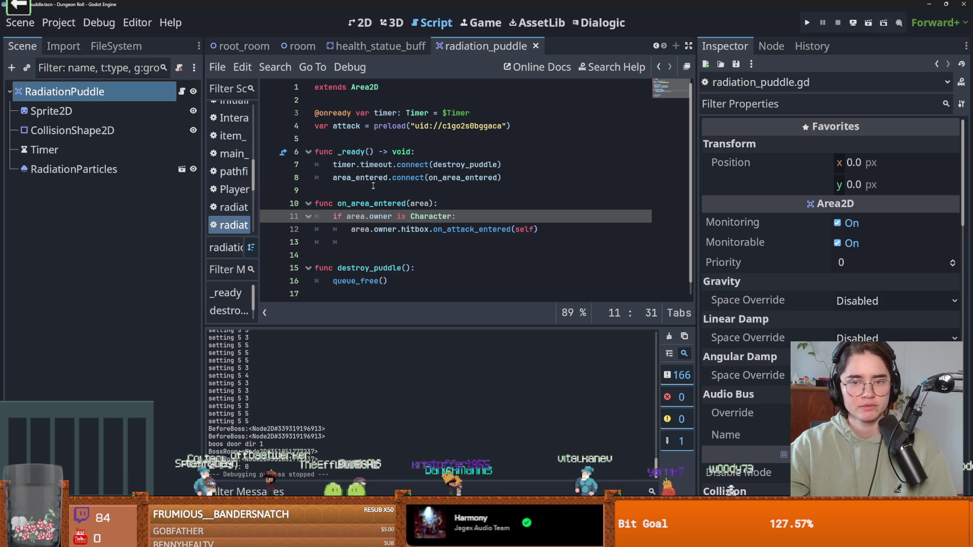
mouse_move(374, 183)
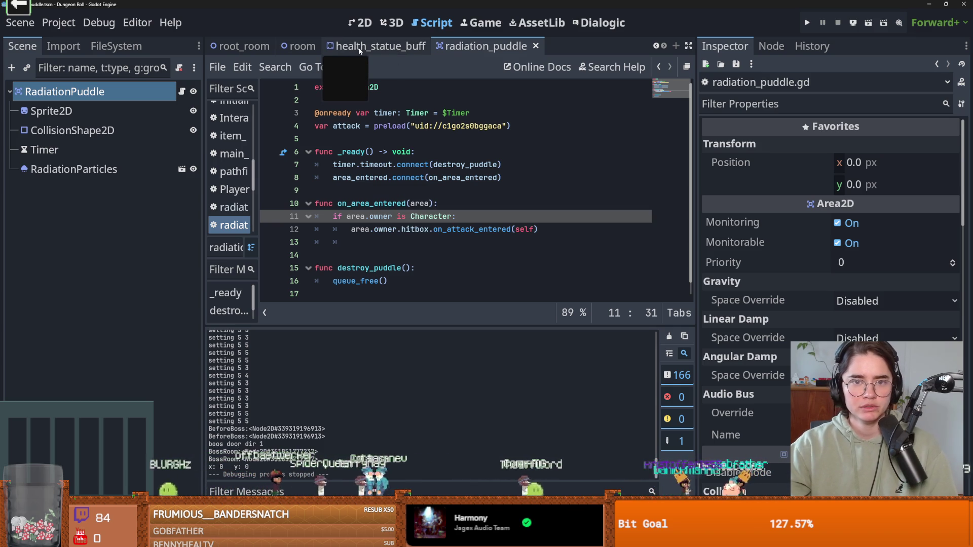
left_click(243, 46)
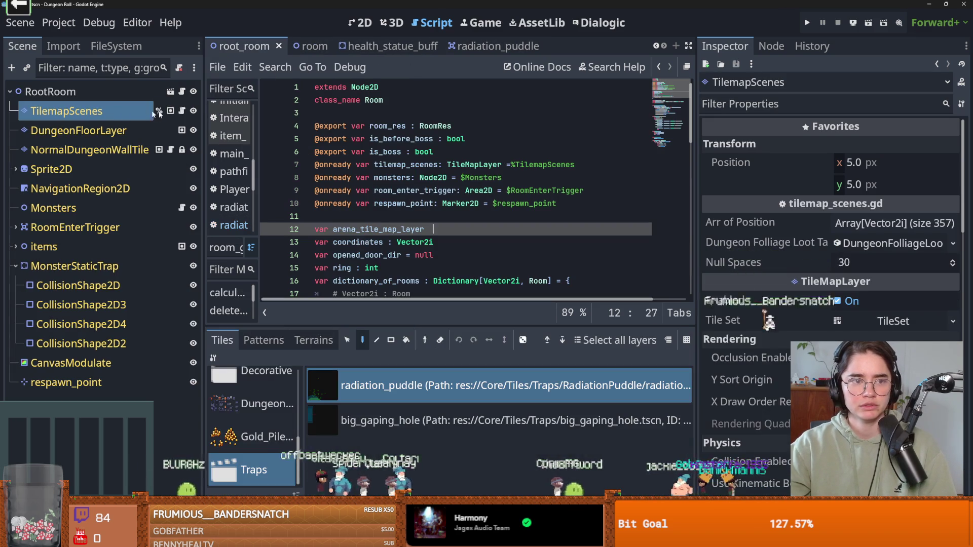
Step: On DungeonFloorLayer, select the big_gaping_hole source's puddle tile at atlas (0,5)
left_click(152, 131)
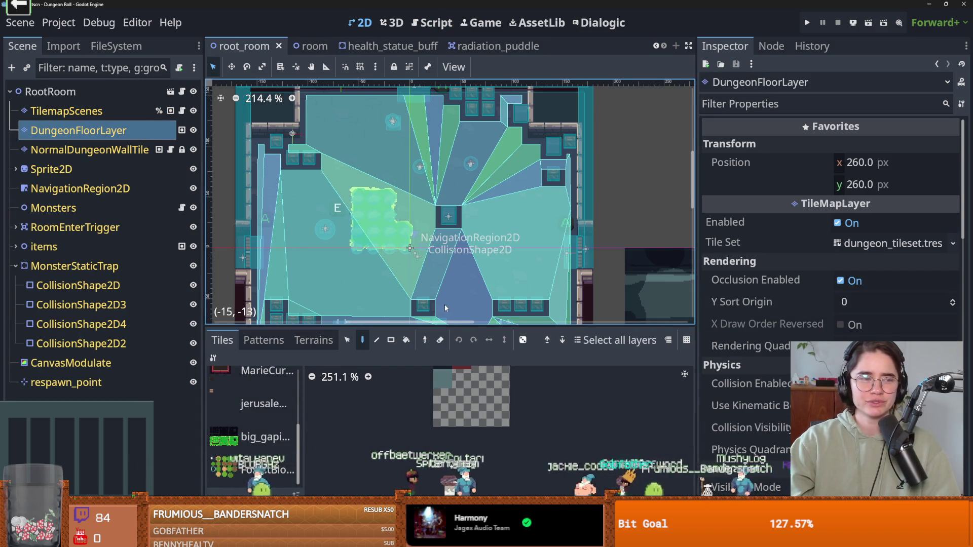
left_click_drag(430, 329, 430, 122)
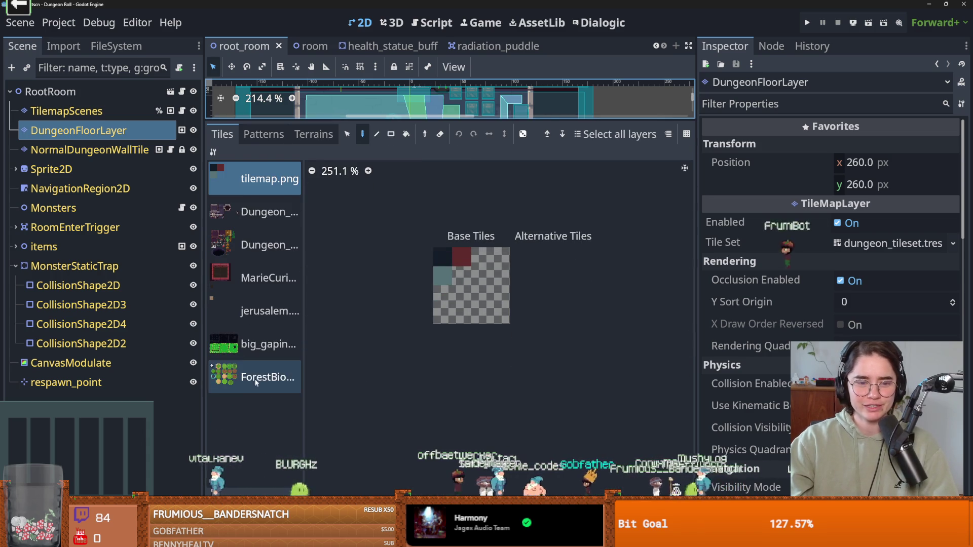
left_click(264, 344)
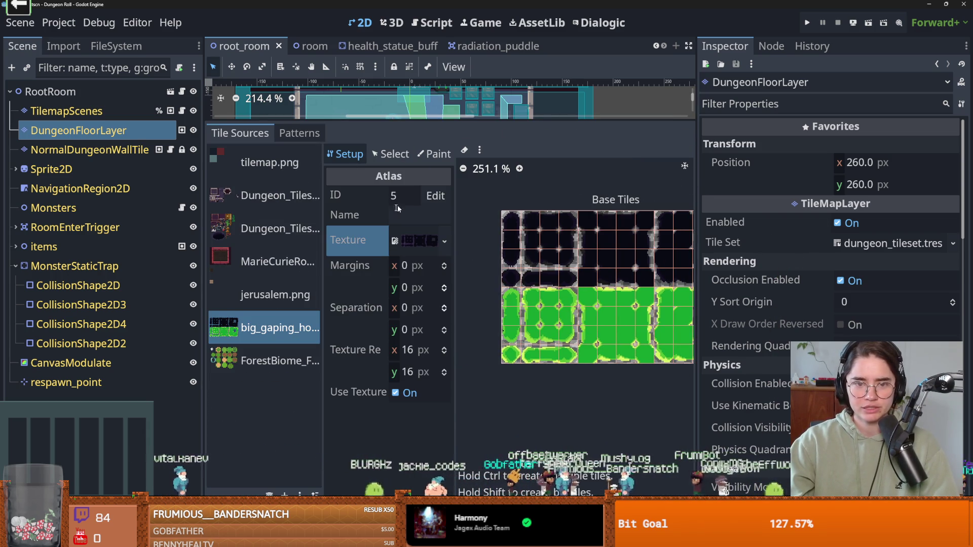
left_click(390, 154)
left_click(511, 319)
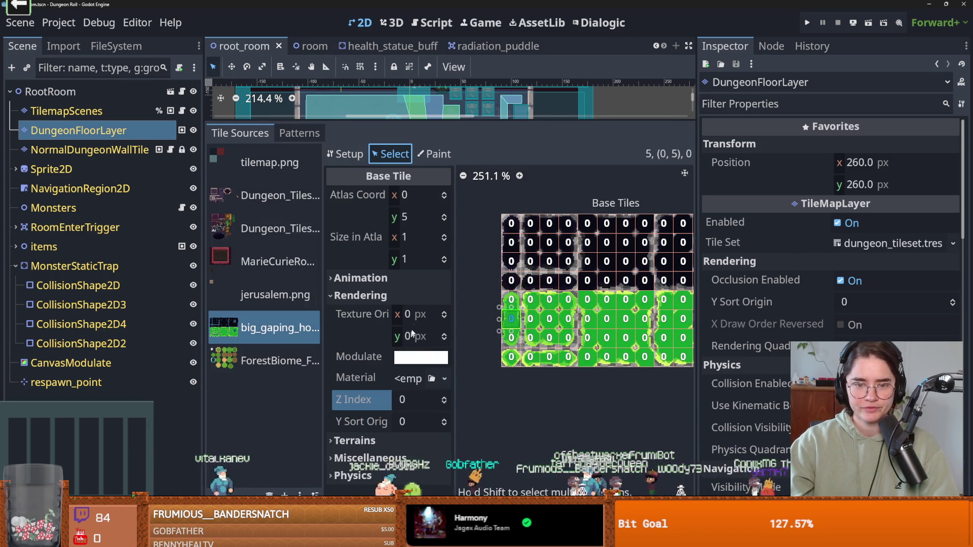
Step: Check the tile's Material options without choosing, then switch to the radiation_puddle scene
left_click(444, 378)
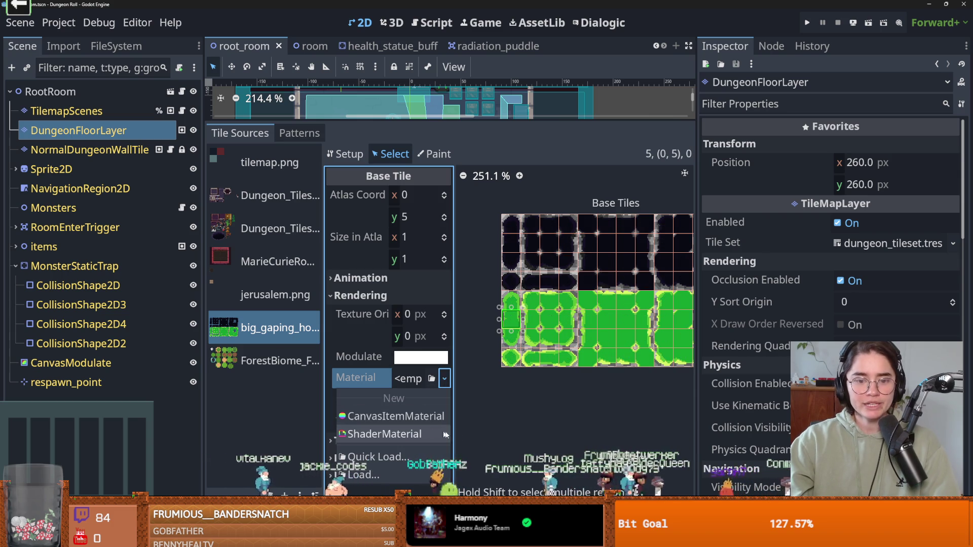
left_click(482, 433)
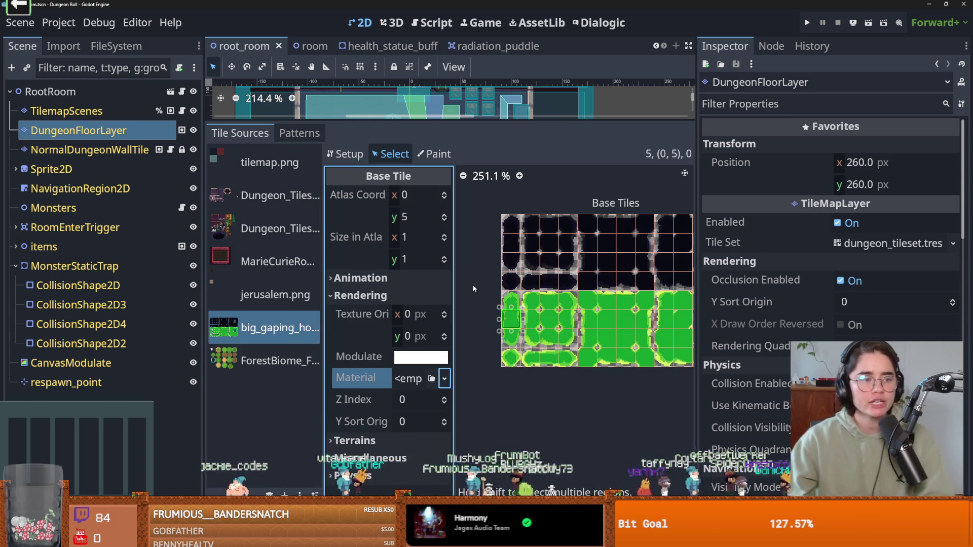
left_click(483, 45)
Step: Select the puddle's Sprite2D and expand its jitter_pulse ShaderMaterial in the Inspector
left_click(91, 113)
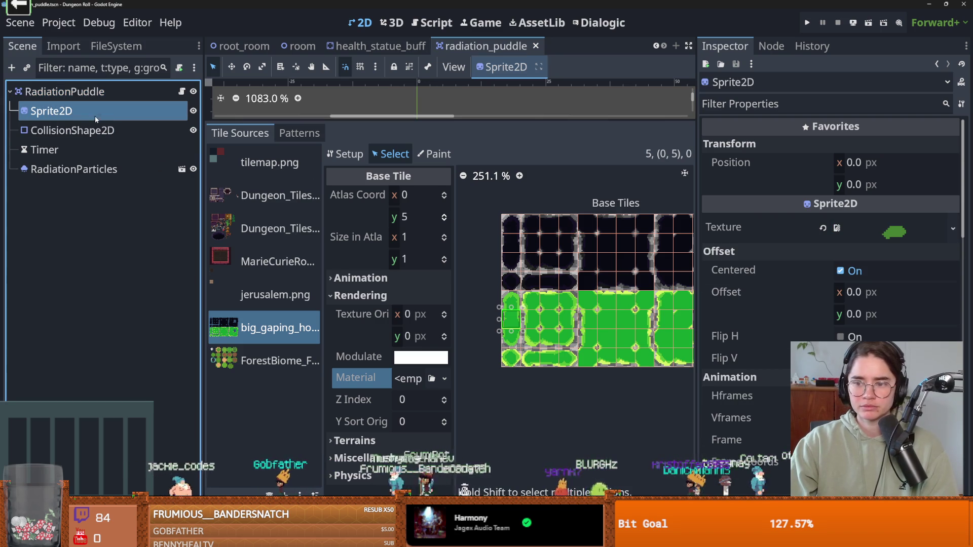
scroll(877, 290, "down", 10)
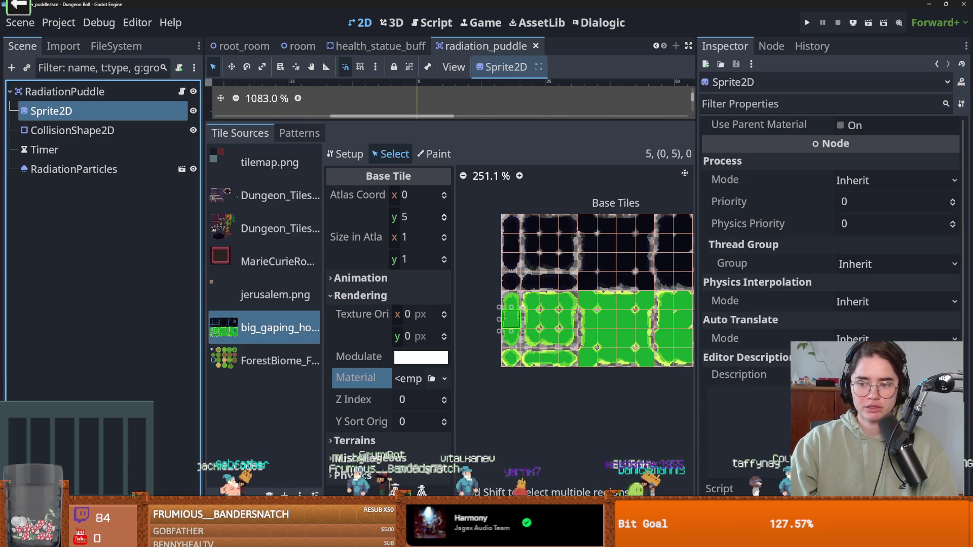
left_click(750, 395)
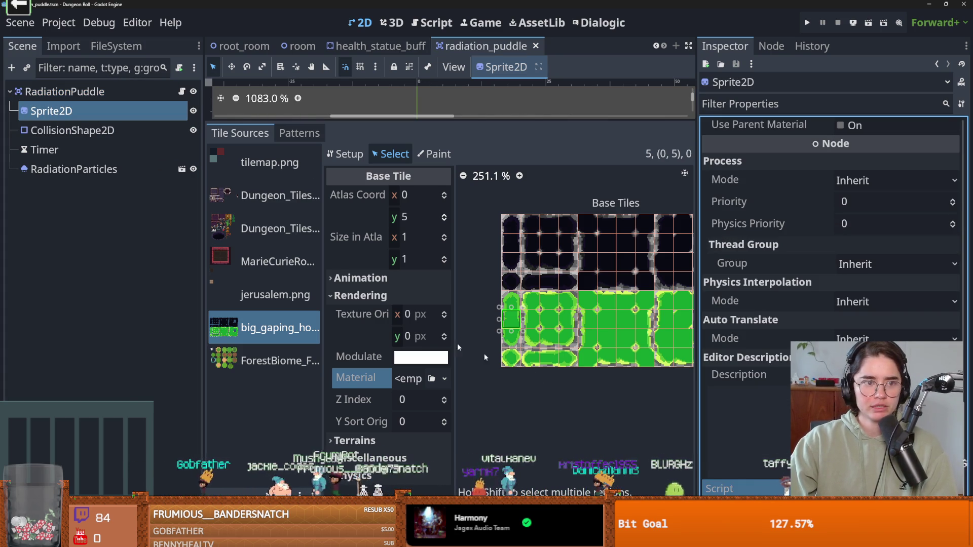
scroll(831, 304, "up", 8)
left_click(871, 354)
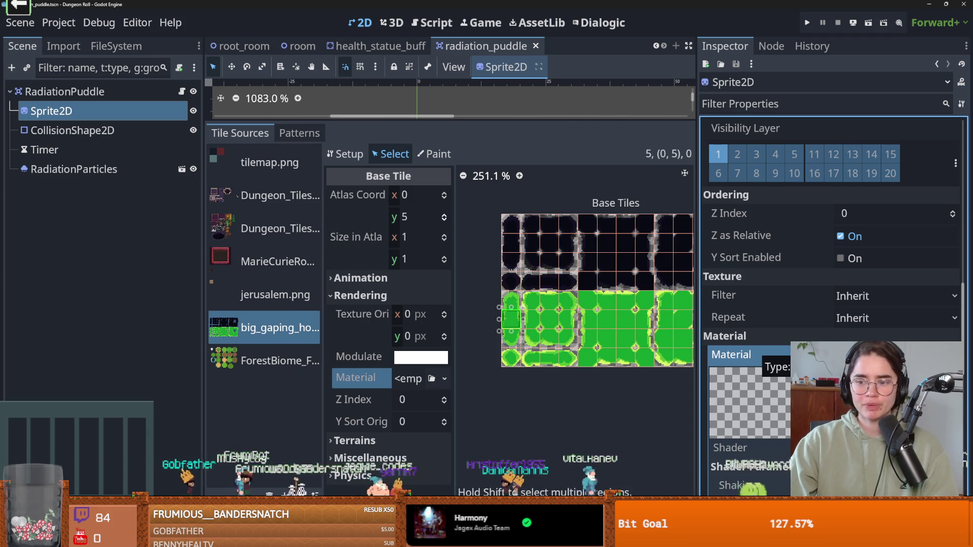
scroll(785, 400, "down", 5)
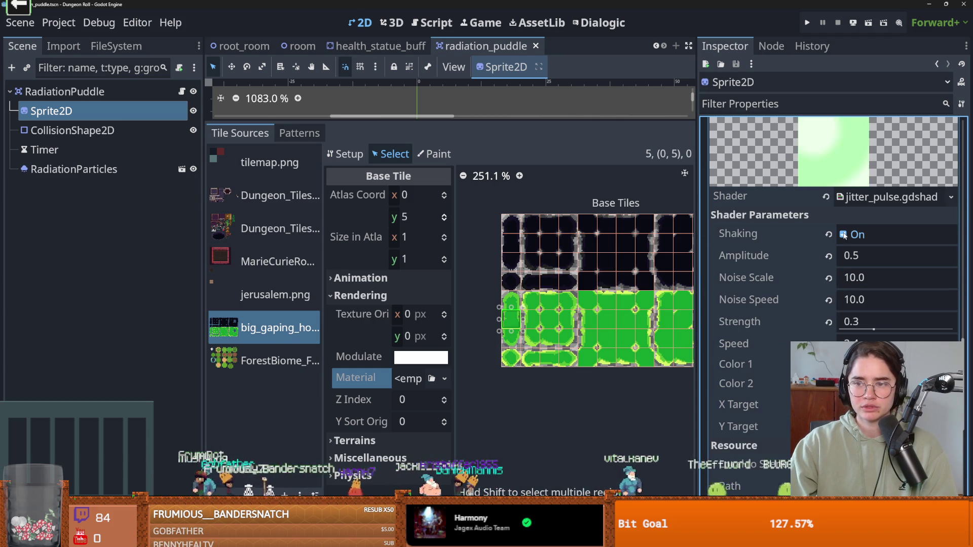
scroll(835, 287, "up", 2)
Step: Review the sprite's shader options, widen the editor area, and bring up the tile's material options
left_click(950, 298)
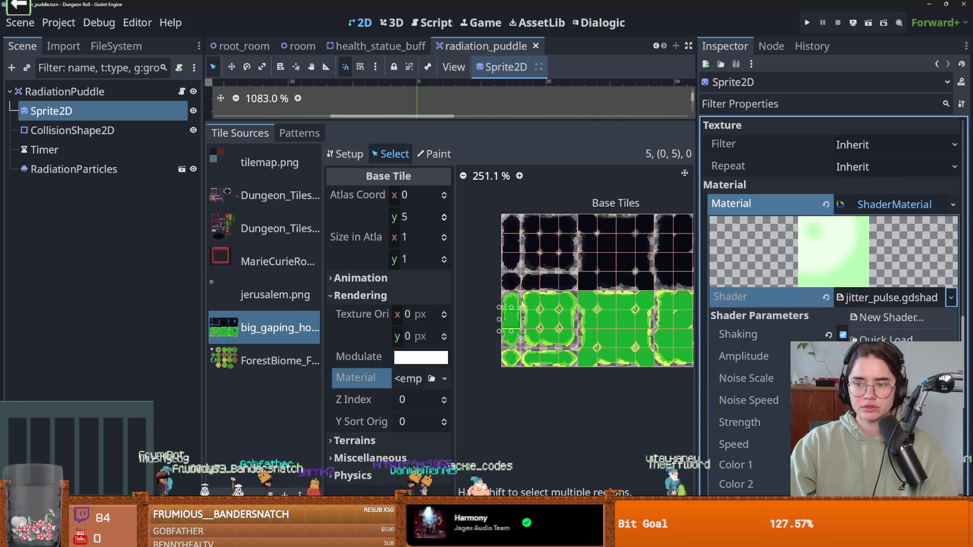
left_click(461, 275)
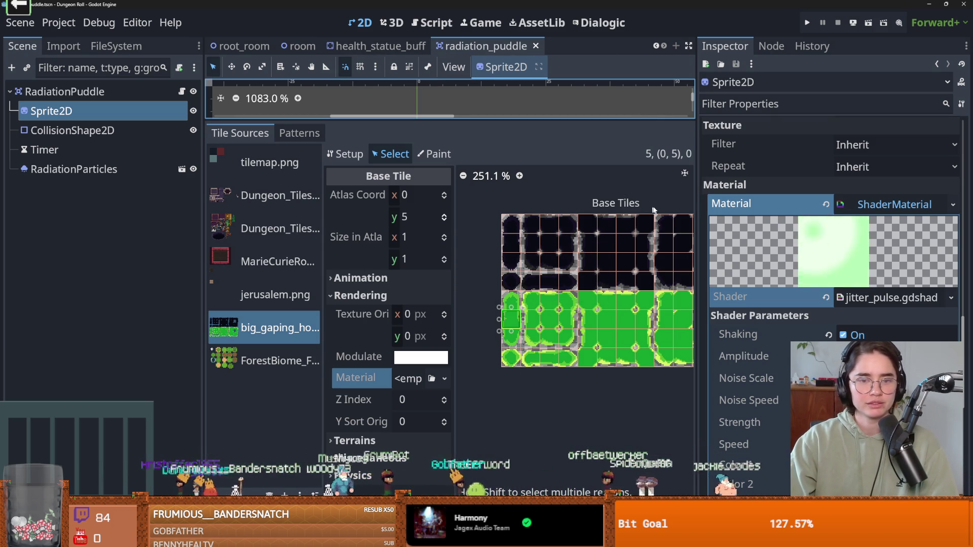
left_click_drag(698, 195, 702, 196)
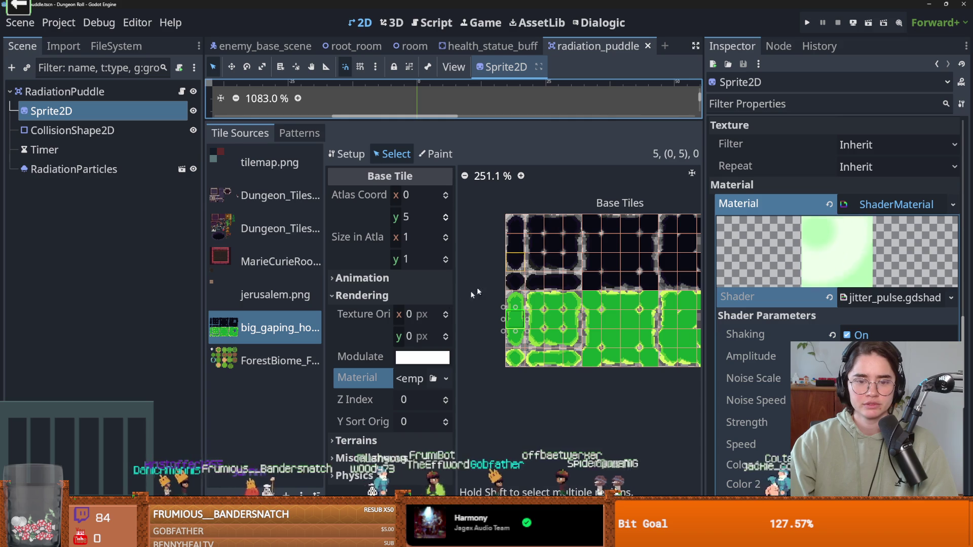
left_click(446, 378)
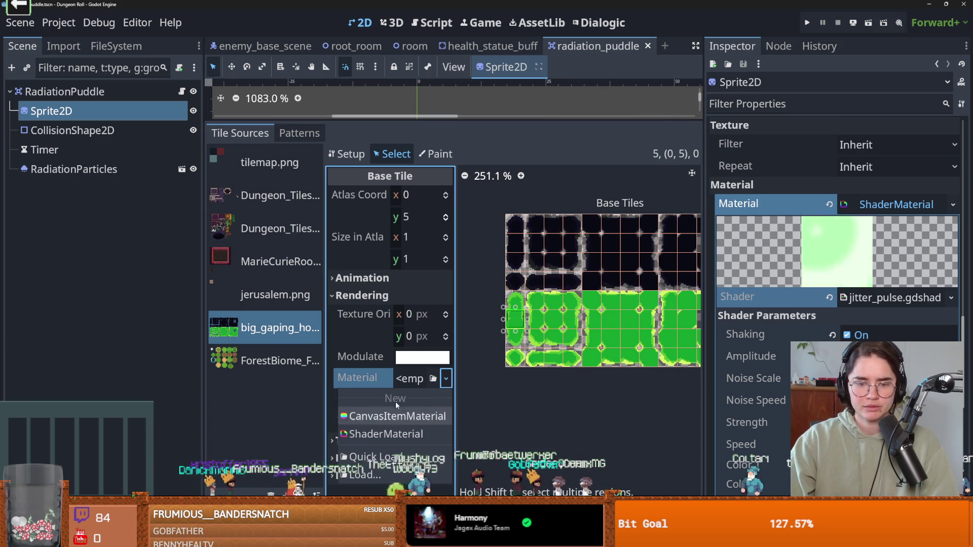
Step: Give tile (0,5) a New ShaderMaterial and quick-load jitter_pulse.gdshader as its shader
left_click(375, 434)
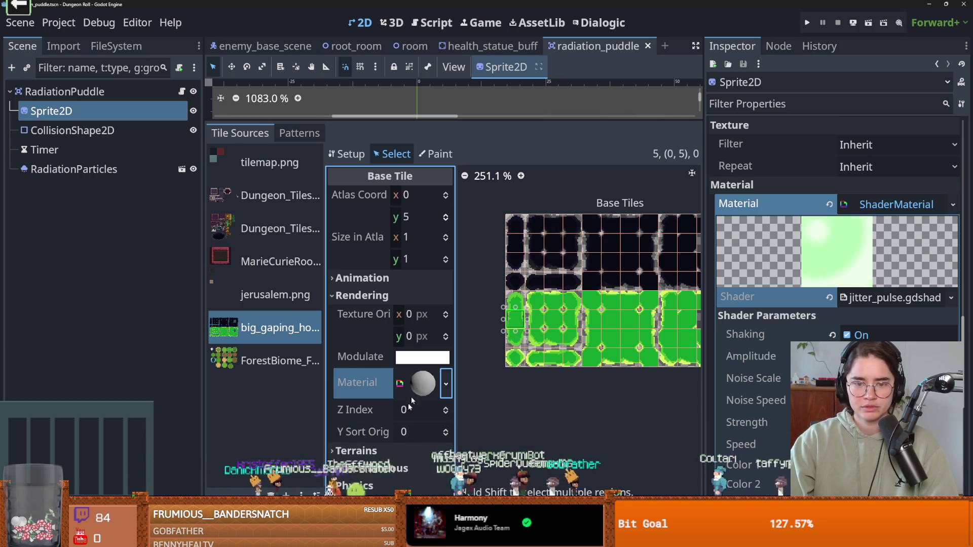
left_click(431, 392)
scroll(406, 355, "down", 3)
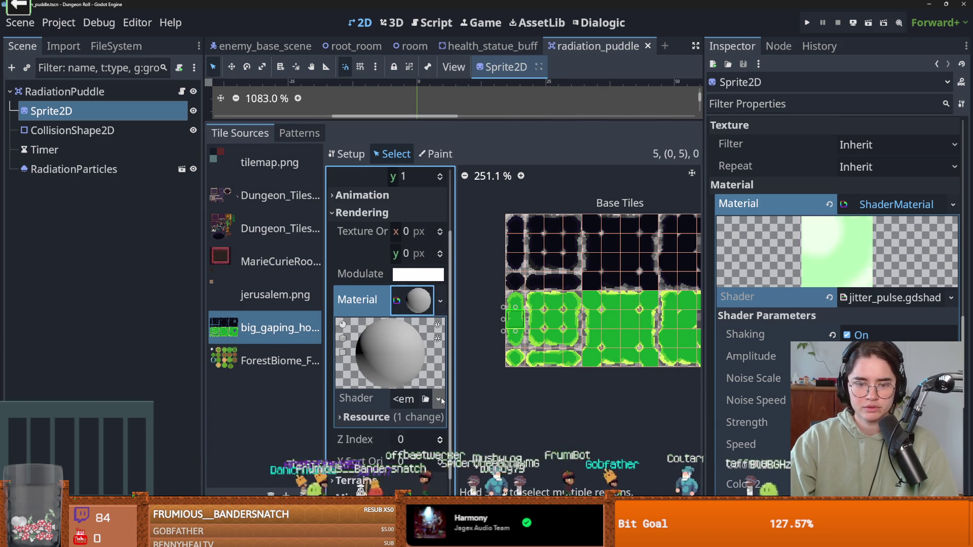
left_click(438, 399)
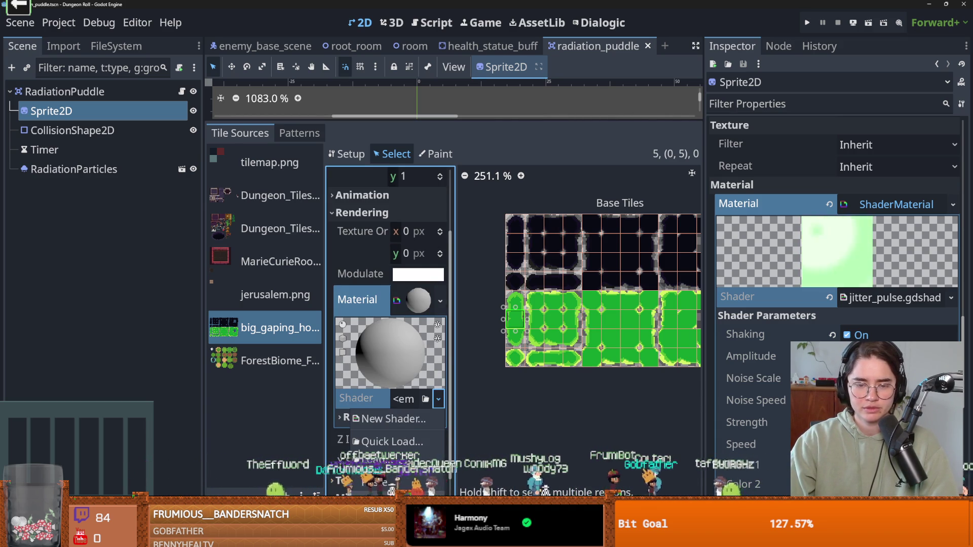
left_click(391, 486)
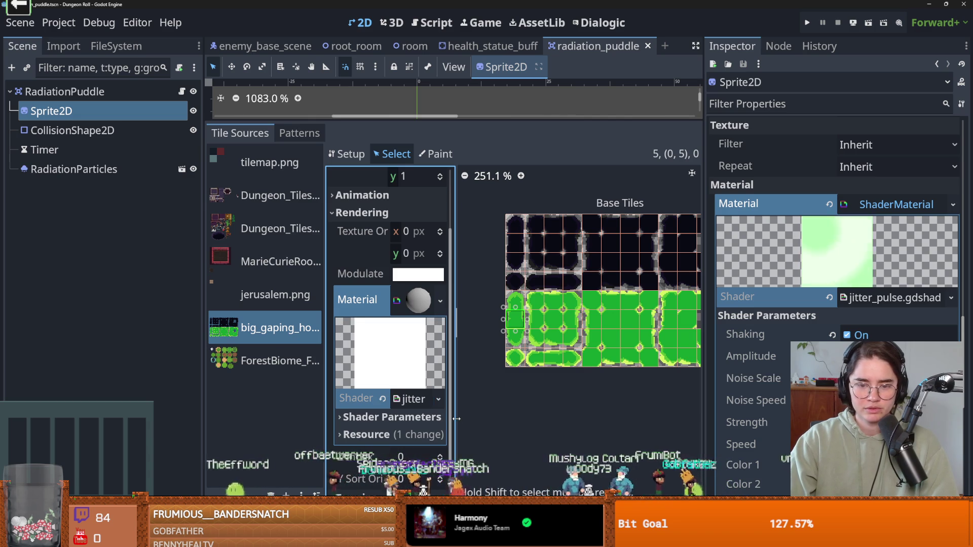
Step: Widen the tile property panel, view the jitter_pulse shader code, and return to root_room
left_click_drag(456, 418, 535, 418)
left_click(466, 397)
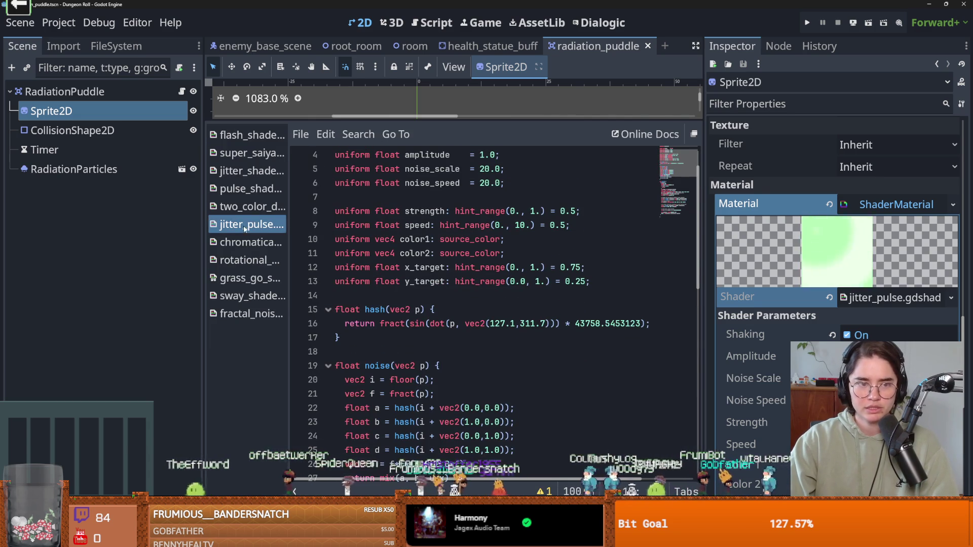
left_click(330, 49)
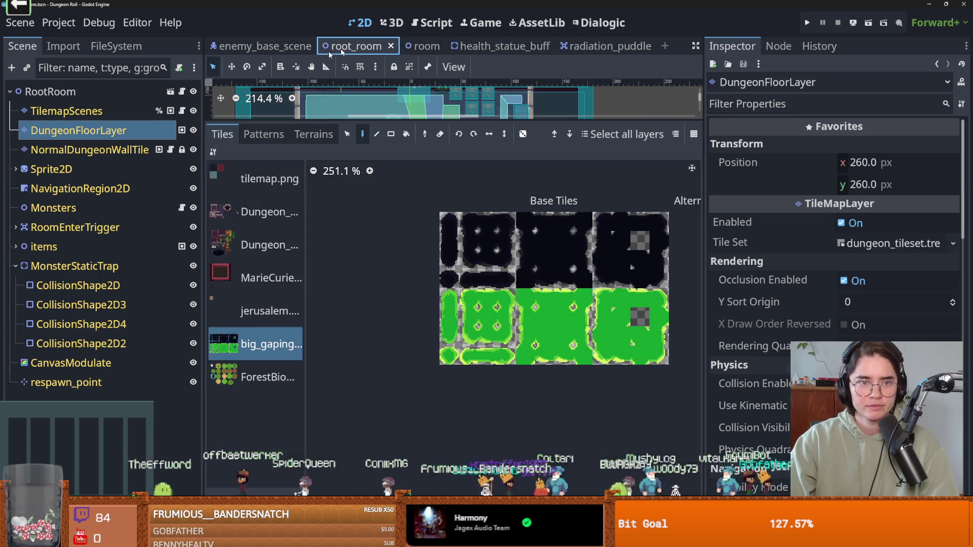
Step: Expand the tile material's Shader Parameters and tick Shaking, comparing against the radiation_puddle sprite
left_click(274, 338)
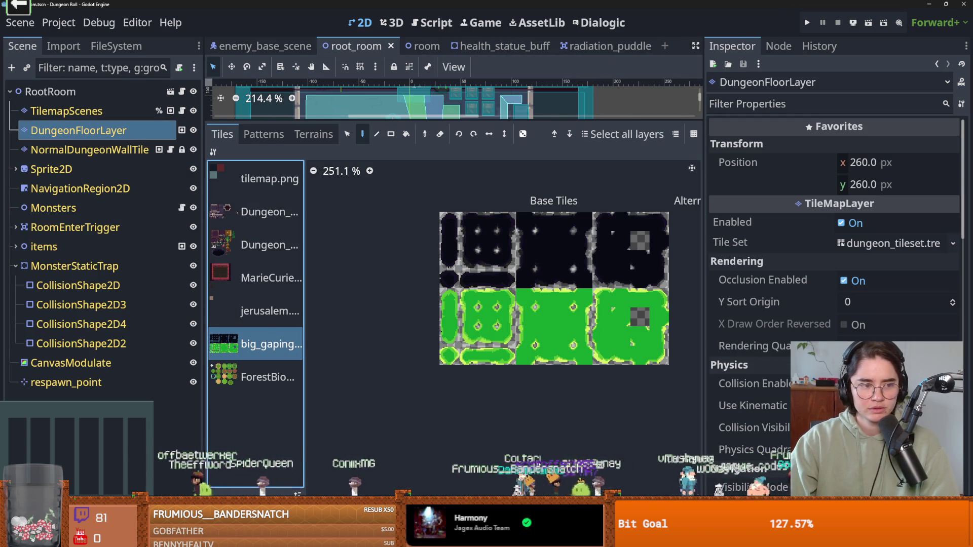
left_click(510, 540)
scroll(474, 417, "down", 5)
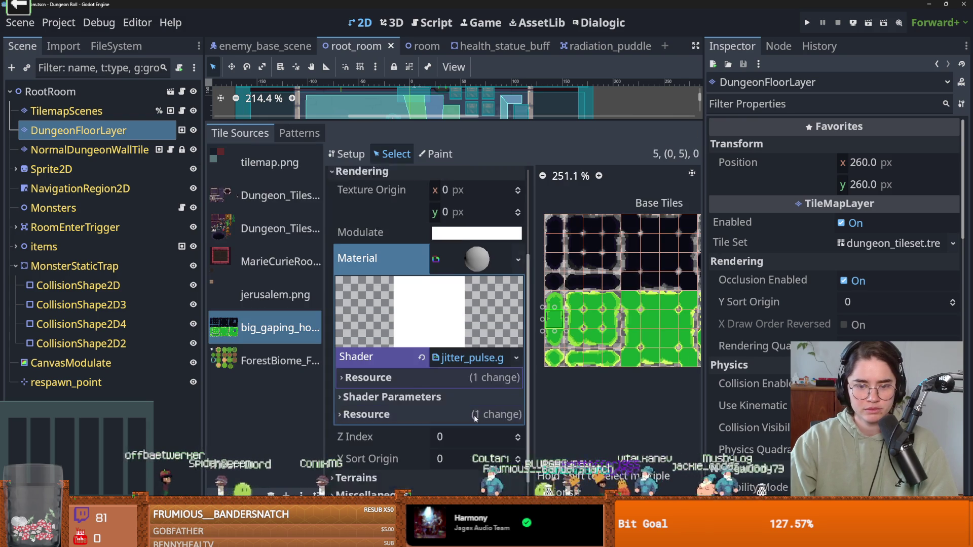
left_click(382, 378)
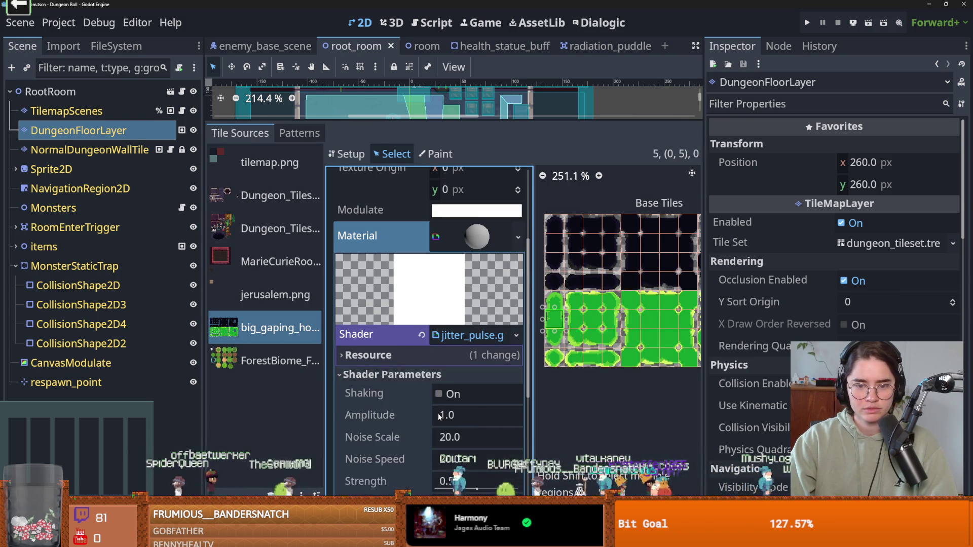
scroll(446, 413, "down", 5)
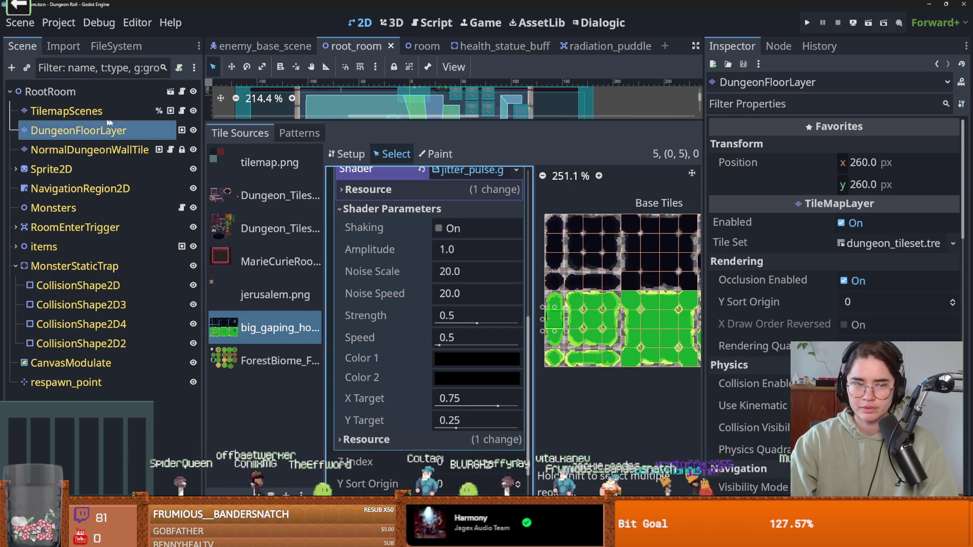
left_click(606, 46)
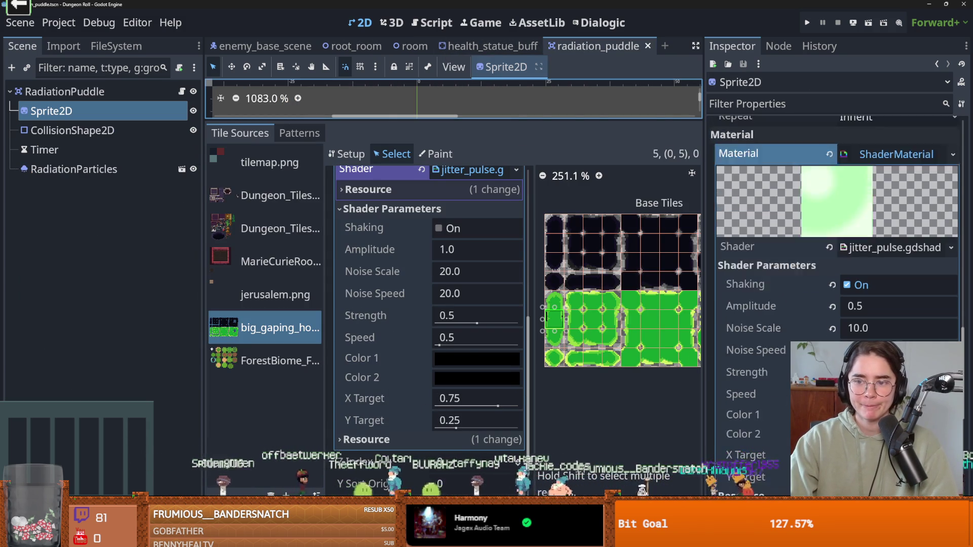
left_click(438, 228)
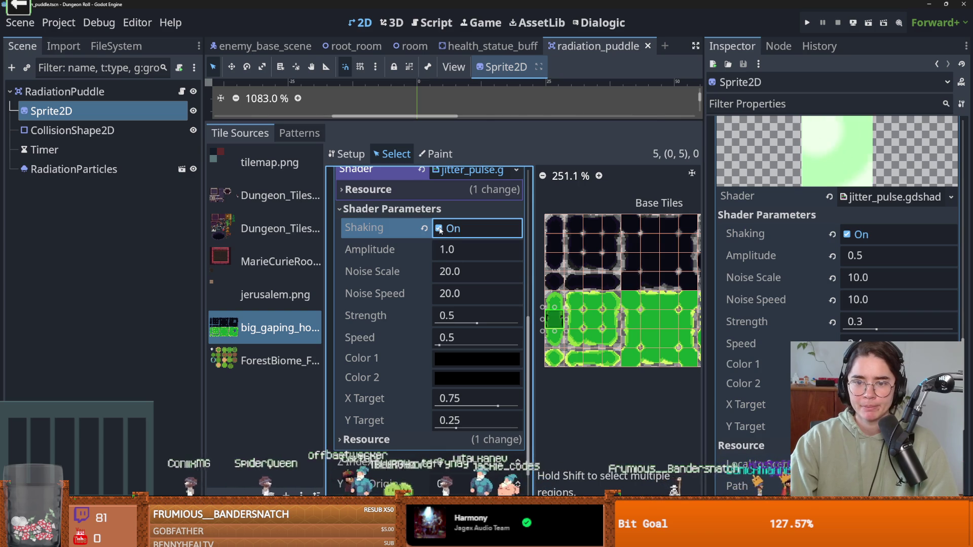
scroll(607, 356, "up", 5)
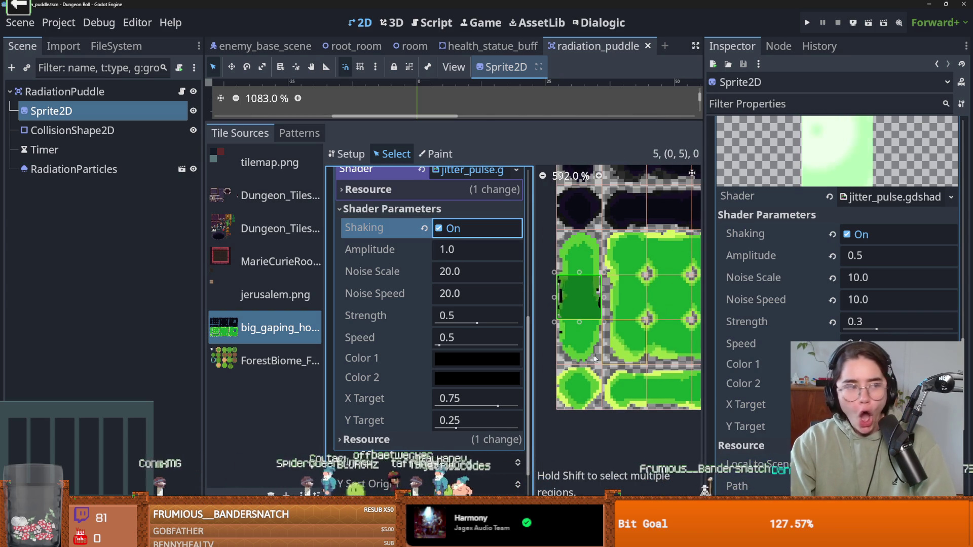
scroll(618, 350, "down", 3)
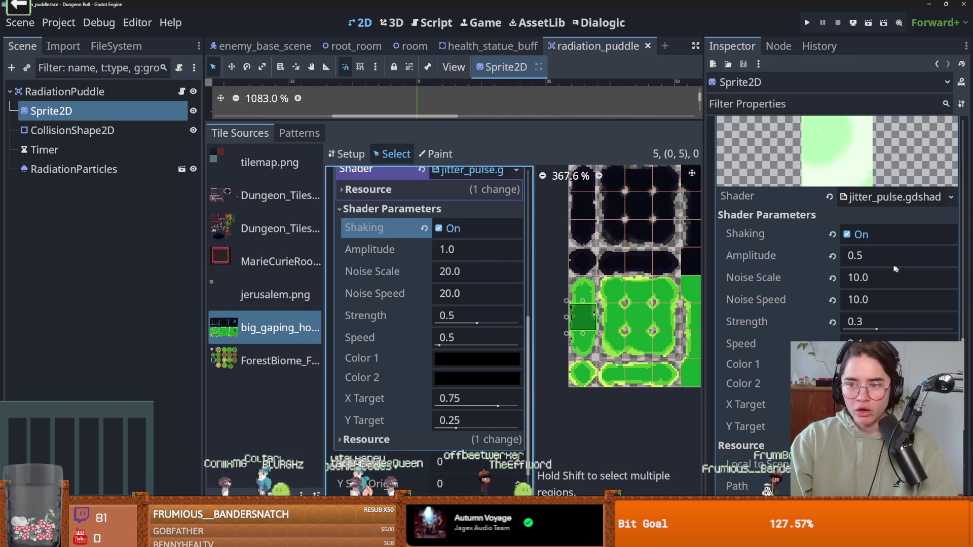
Step: Copy the sprite's values to the tile: Amplitude 0.5, Noise Scale 10, Noise Speed 10, Strength 0.3, Speed 3.4
left_click(875, 262)
left_click(462, 248)
type("0.5")
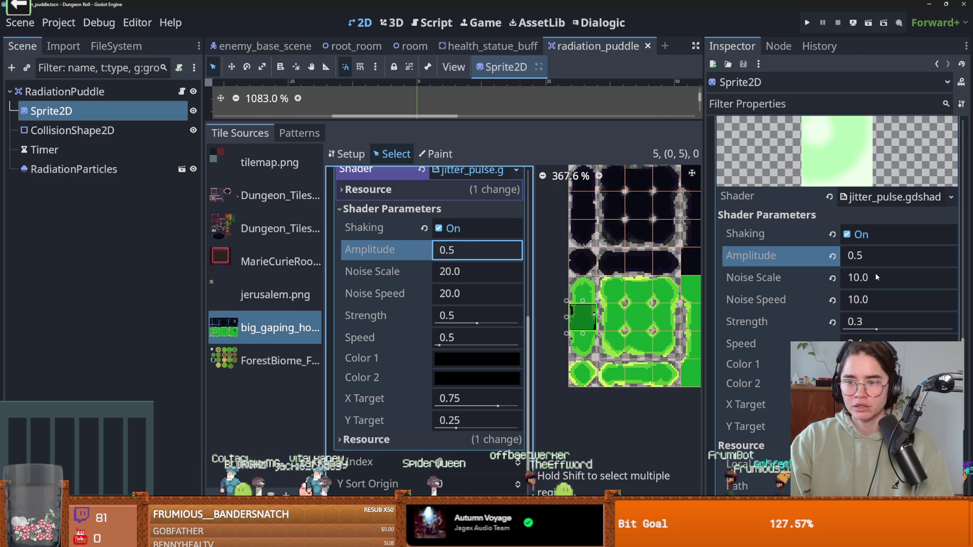
left_click(876, 277)
left_click(470, 269)
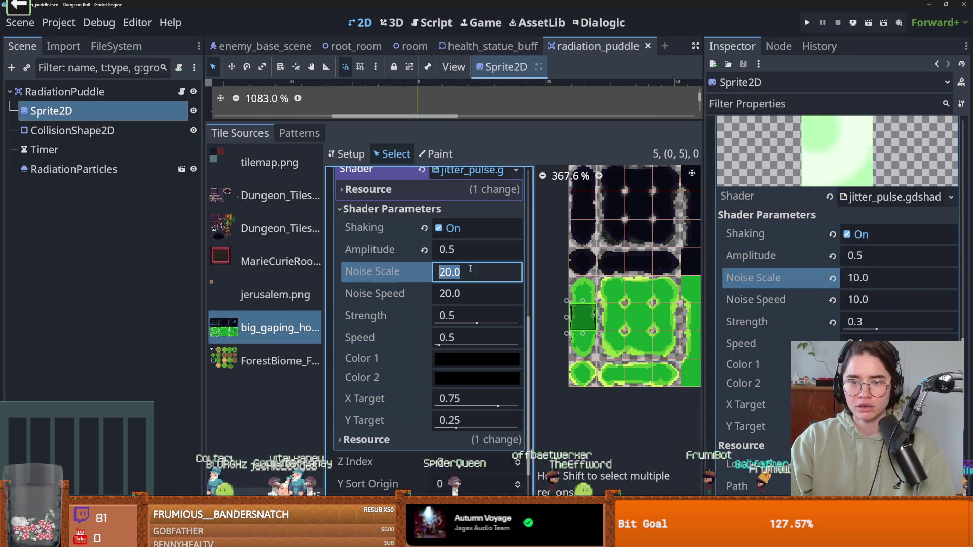
left_click(867, 301)
left_click(463, 293)
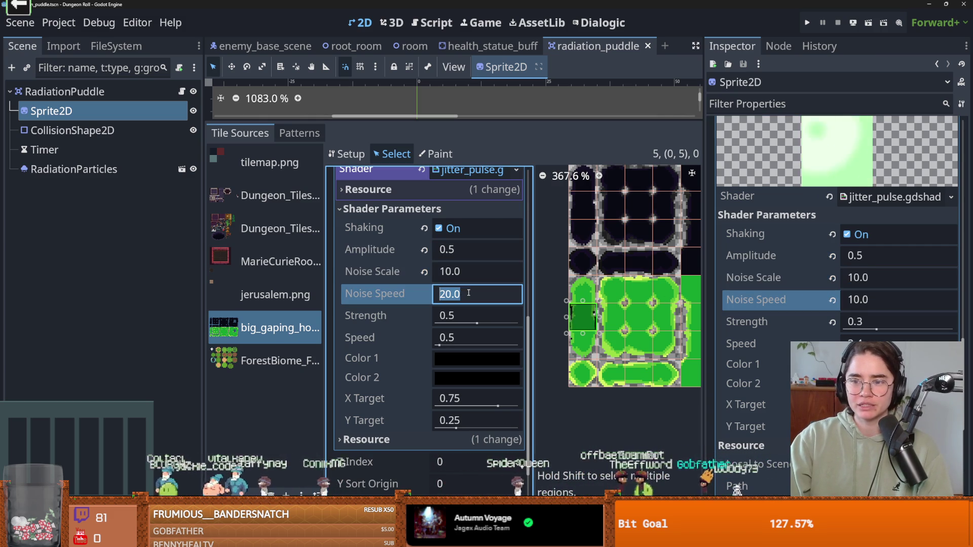
type("10")
left_click(857, 323)
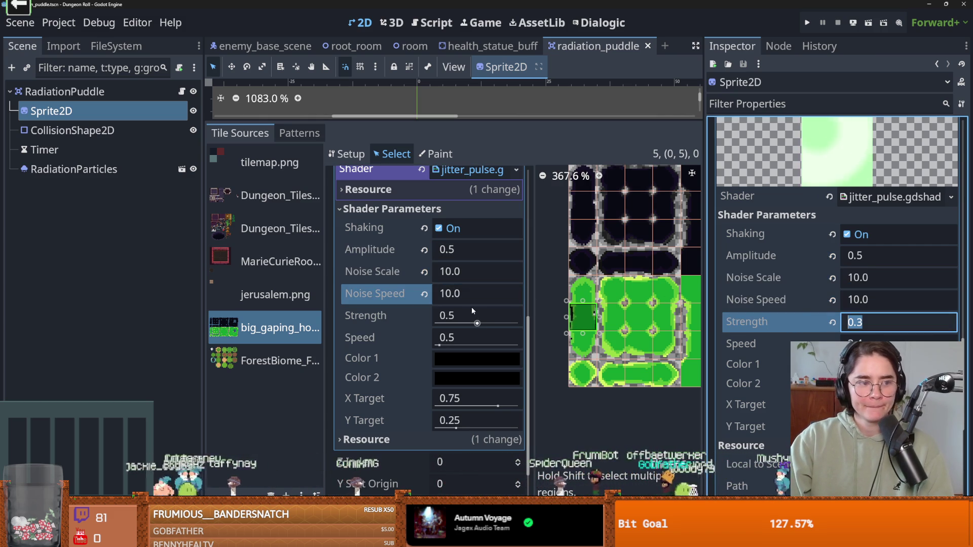
left_click(457, 311)
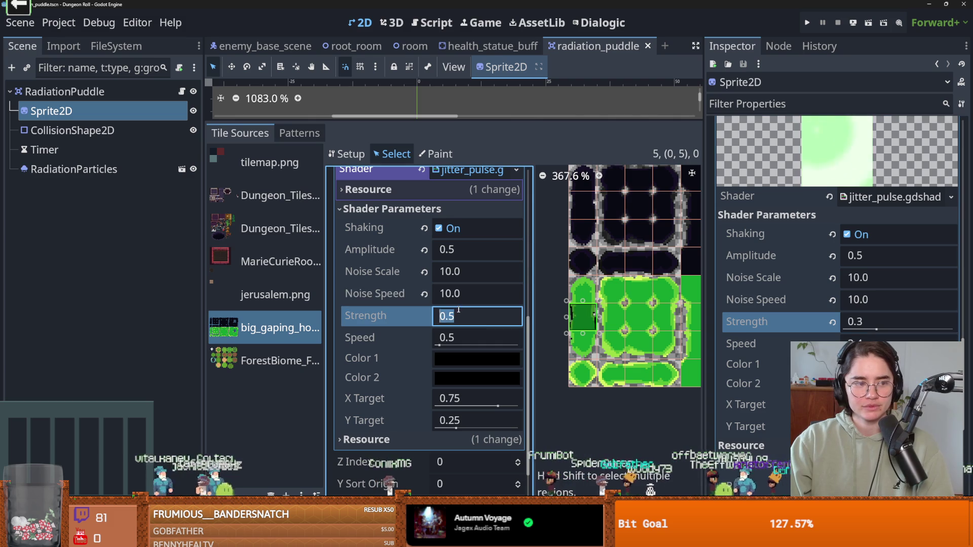
type("0.3")
left_click(741, 342)
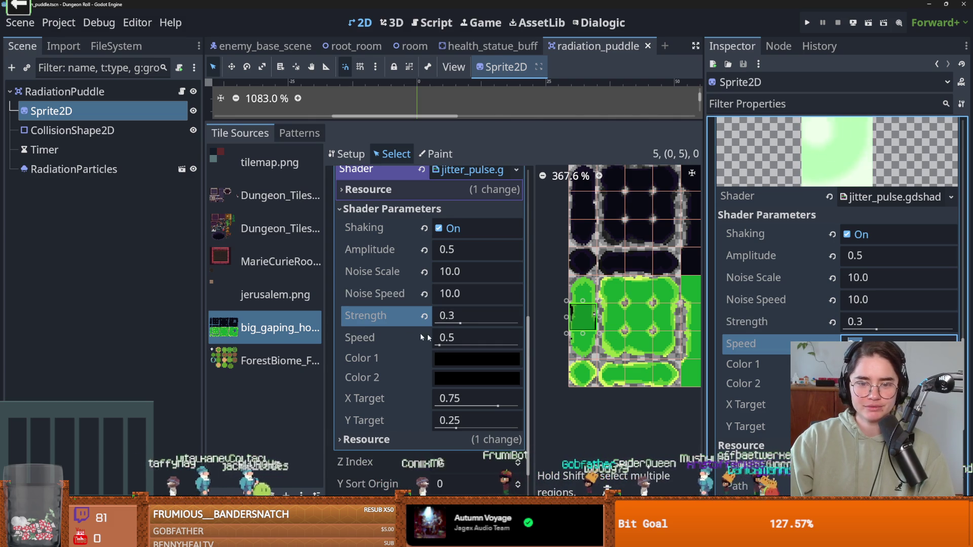
left_click(459, 337)
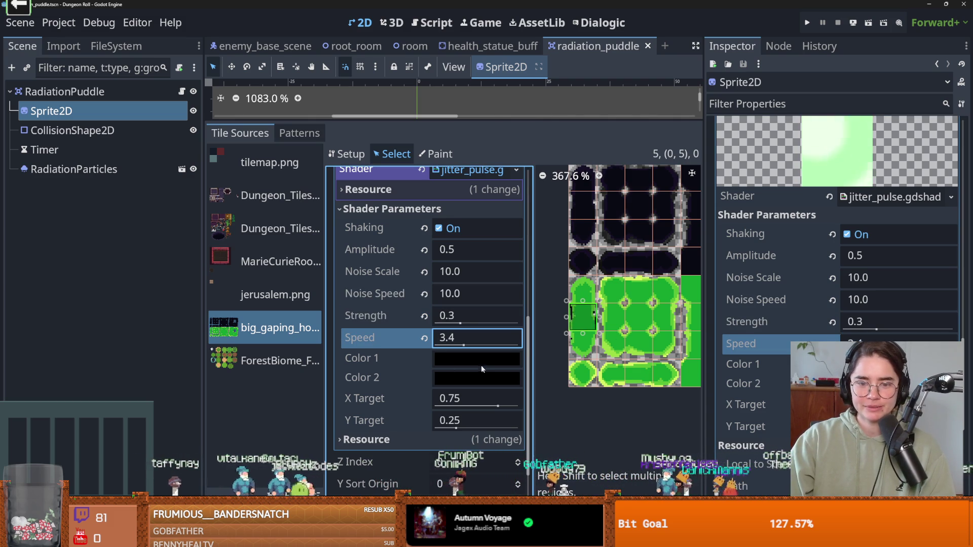
Step: Set Color 1 to pure green 00ff00 and roughly tint Color 2 a darker, semi-transparent green
left_click(481, 365)
left_click_drag(441, 200, 513, 206)
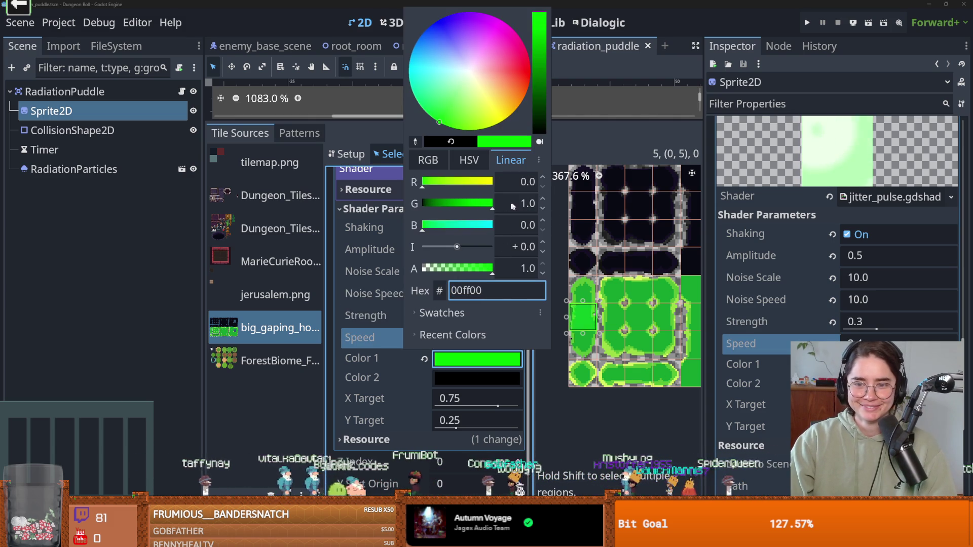
left_click(481, 381)
left_click(478, 375)
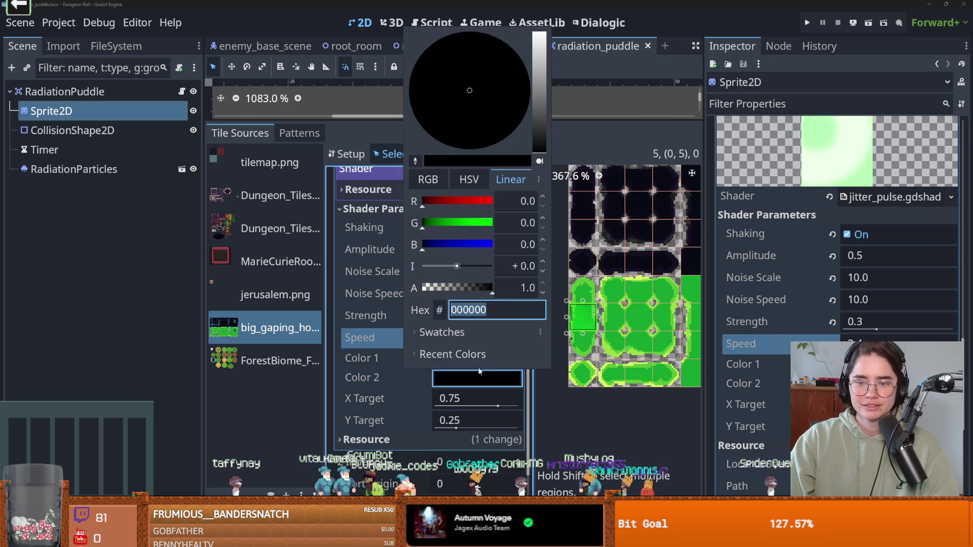
left_click(471, 223)
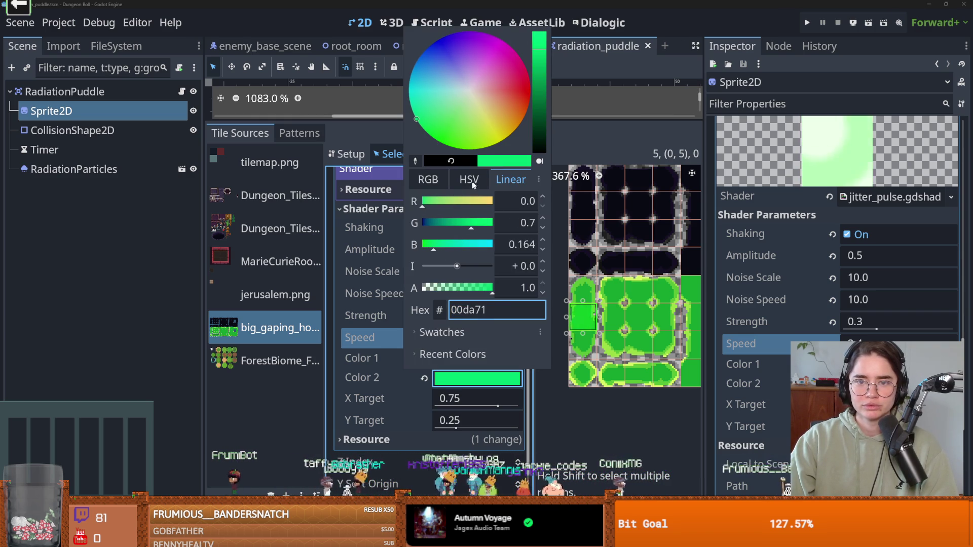
mouse_move(538, 59)
left_mouse_down()
mouse_move(540, 94)
mouse_move(546, 64)
left_mouse_up()
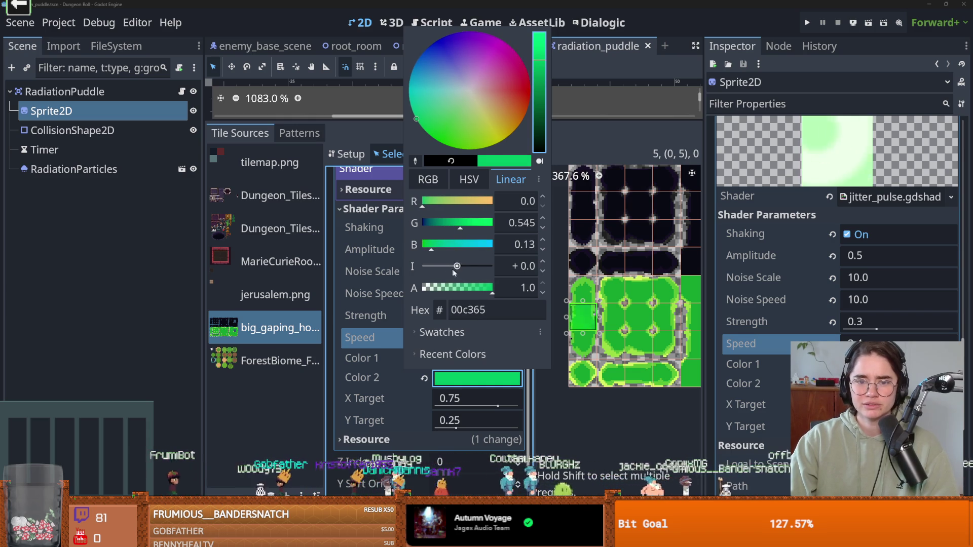
mouse_move(456, 271)
left_mouse_down()
mouse_move(441, 270)
mouse_move(485, 275)
mouse_move(462, 273)
left_mouse_up()
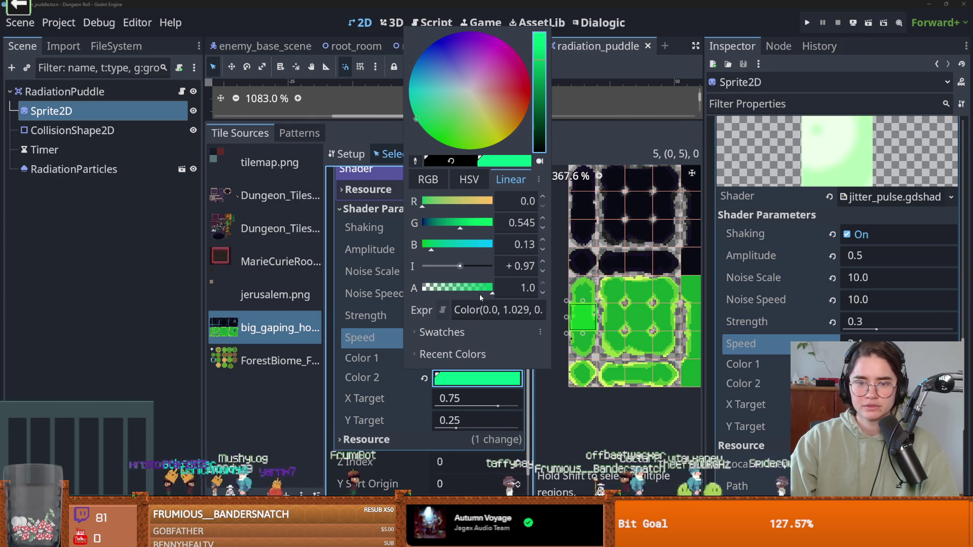
left_click_drag(489, 292, 476, 293)
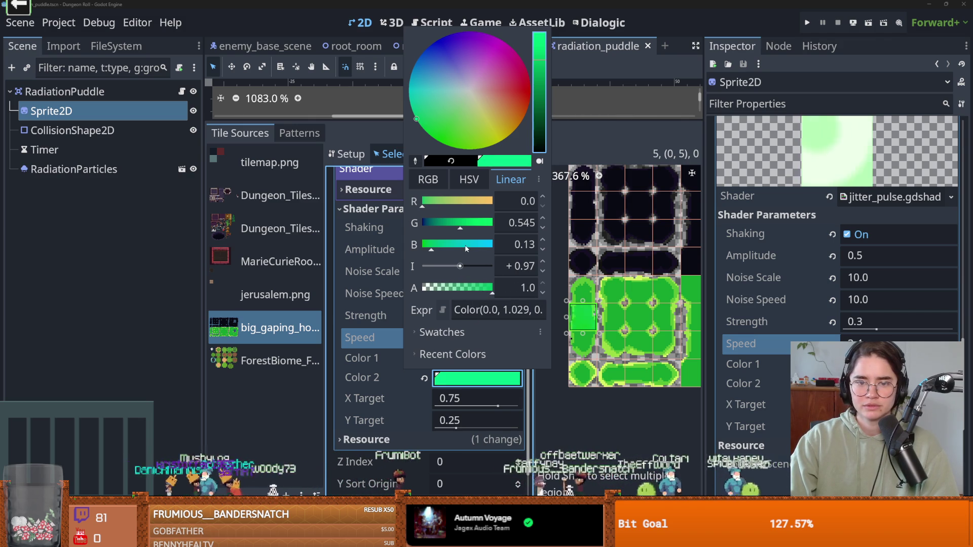
key("Escape")
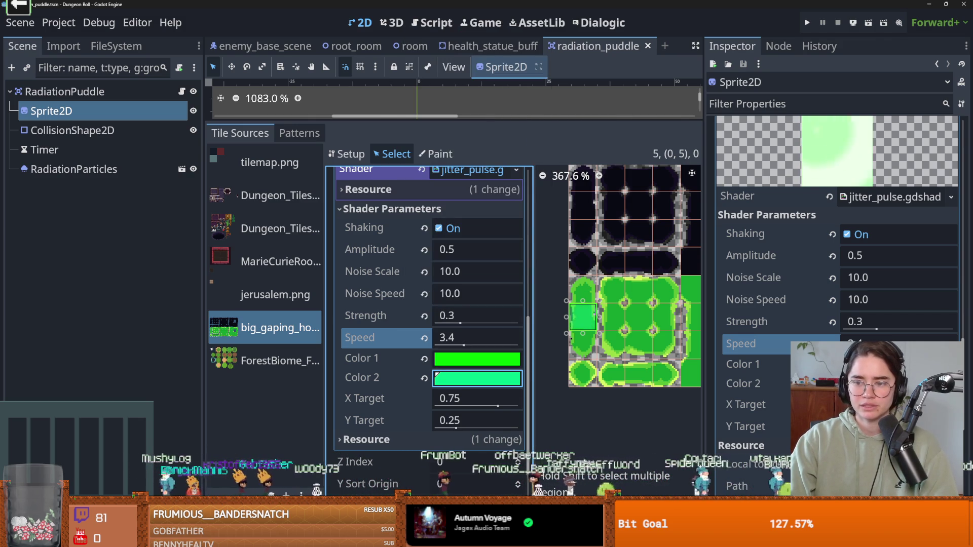
Step: Copy the sprite's Color 2 and paste c1ffb6 into the tile's Color 2
left_click(744, 384)
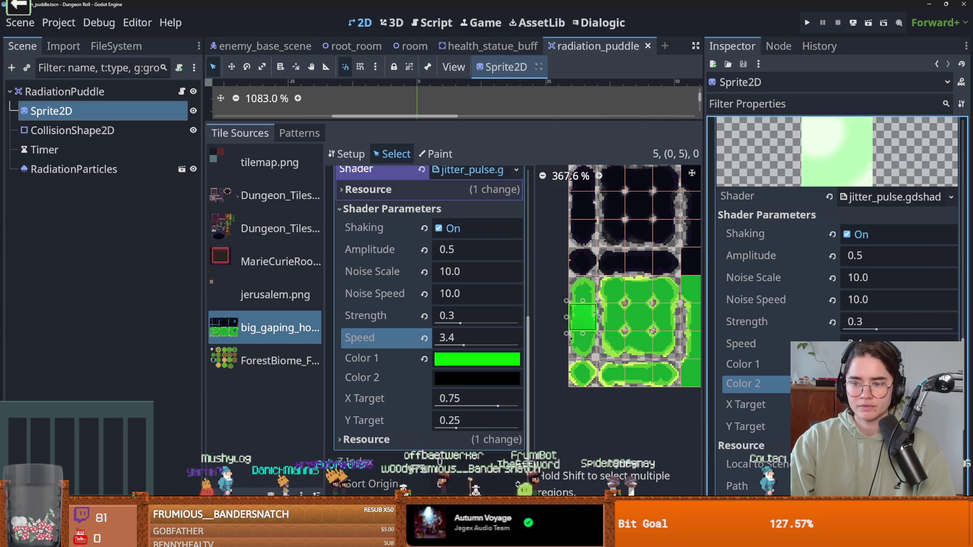
left_click(897, 384)
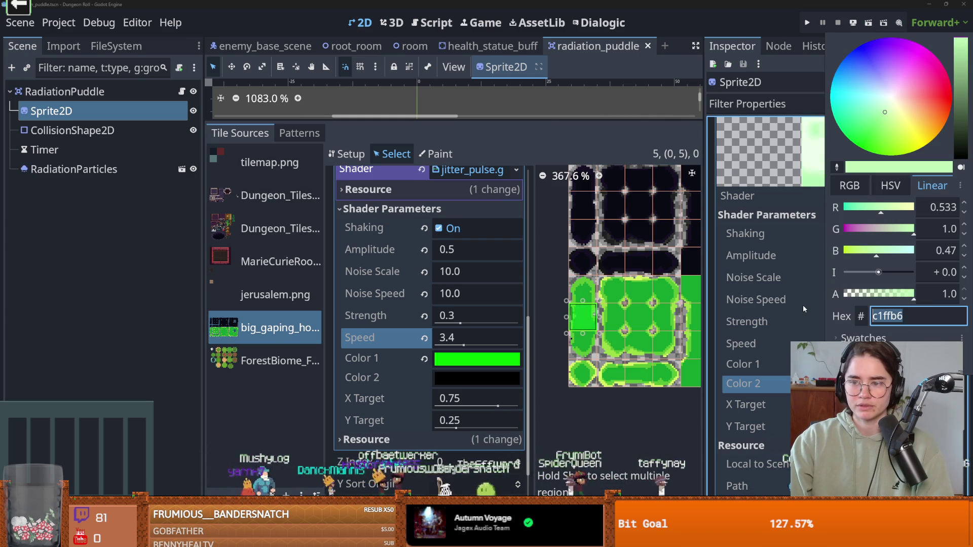
left_click(461, 378)
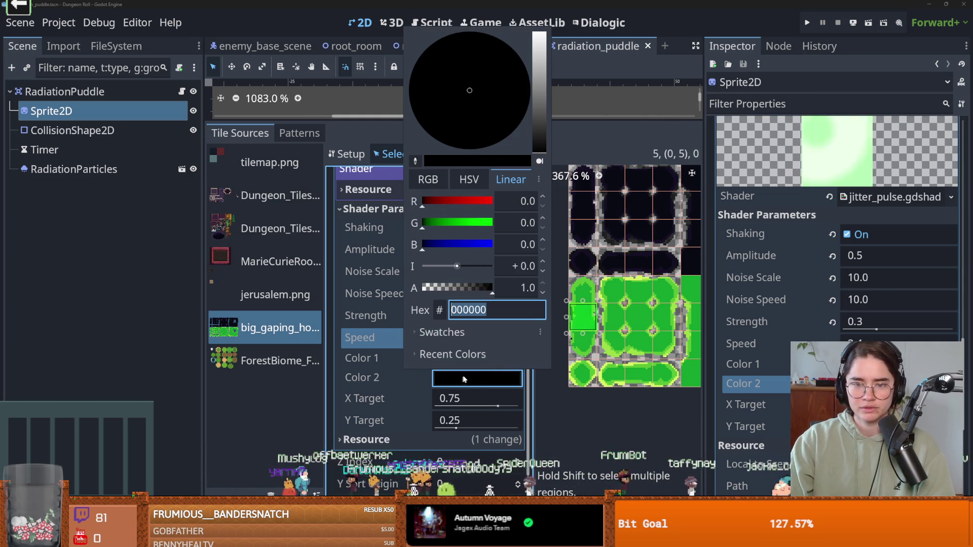
key("ctrl+v")
key("Return")
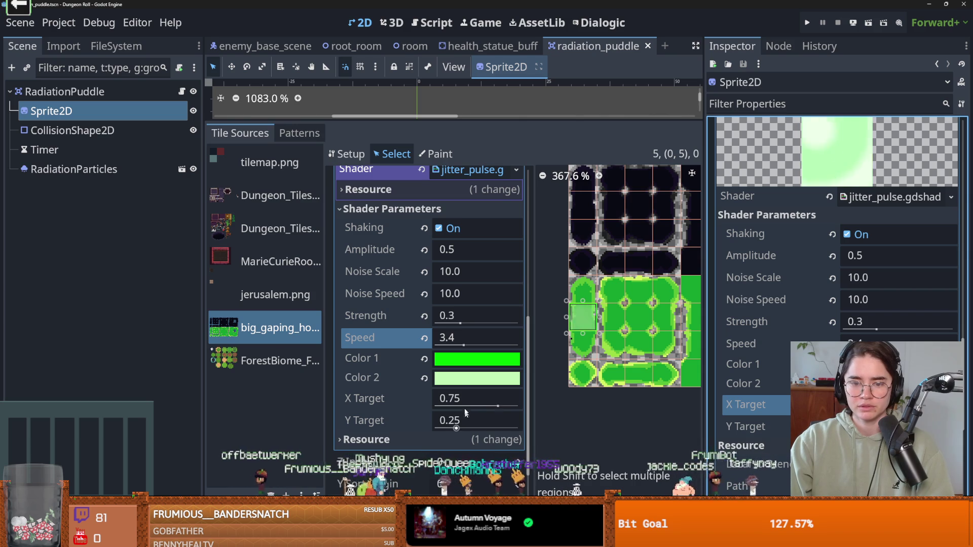
Step: Set X Target to 0.214 and Y Target to 0.2, then widen the atlas view
left_click(471, 399)
type("0.214")
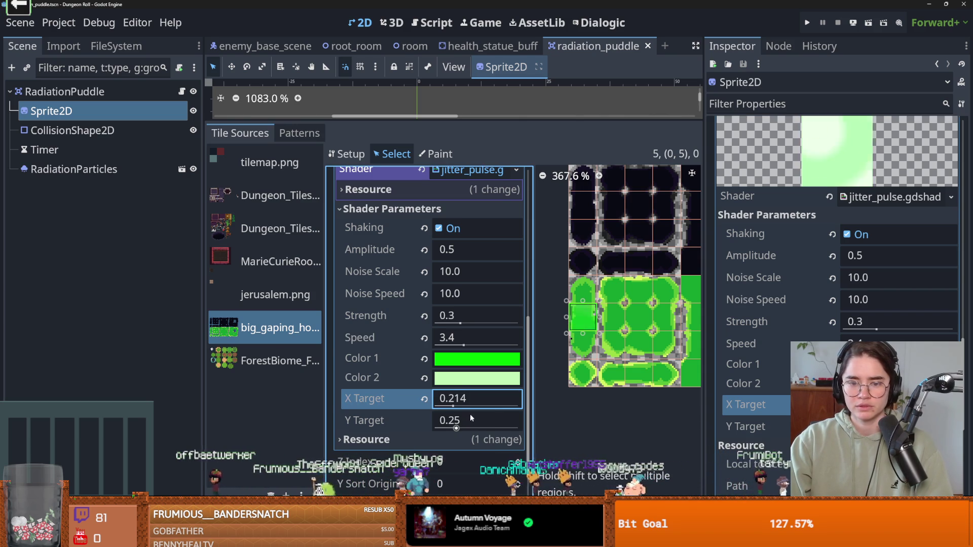
left_click(470, 421)
type("0.2")
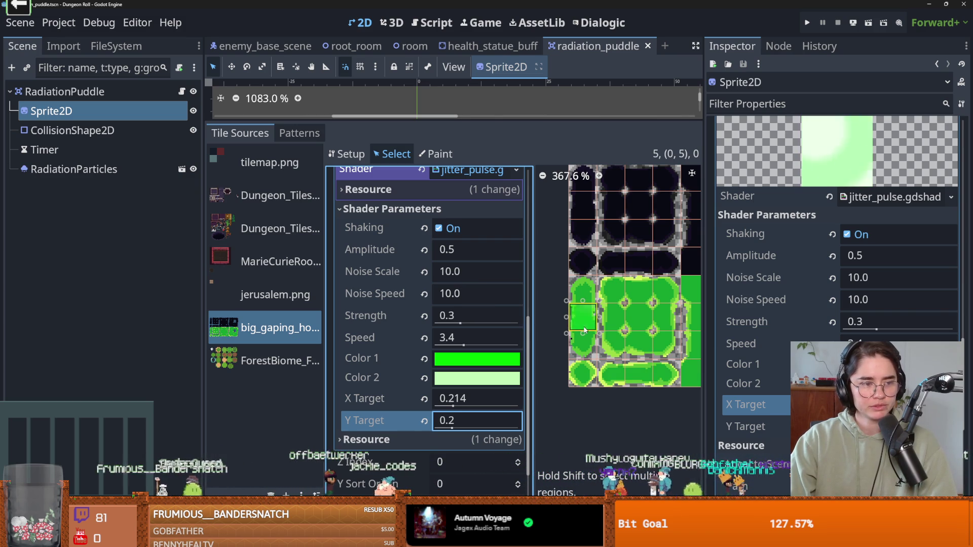
mouse_move(530, 303)
left_mouse_down()
mouse_move(348, 278)
mouse_move(267, 289)
left_mouse_up()
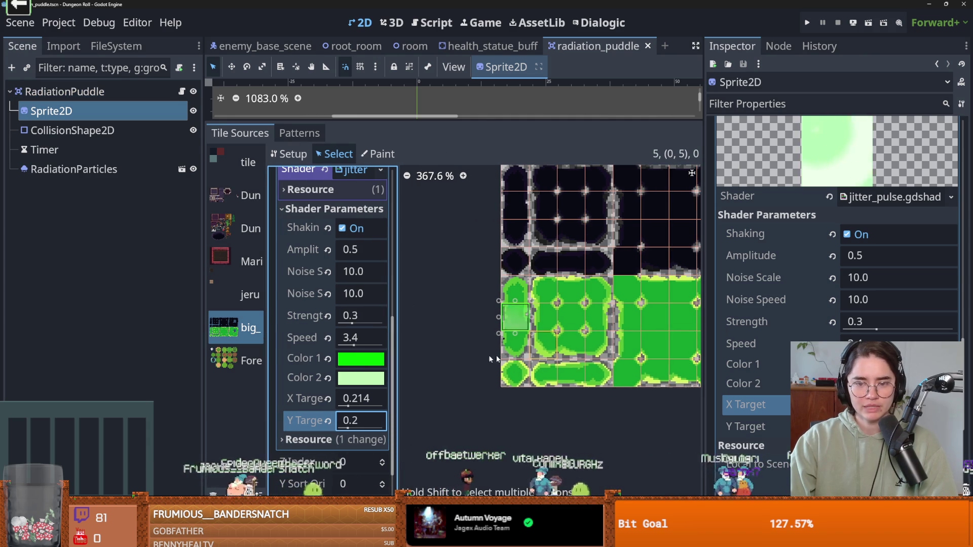
scroll(489, 358, "down", 3)
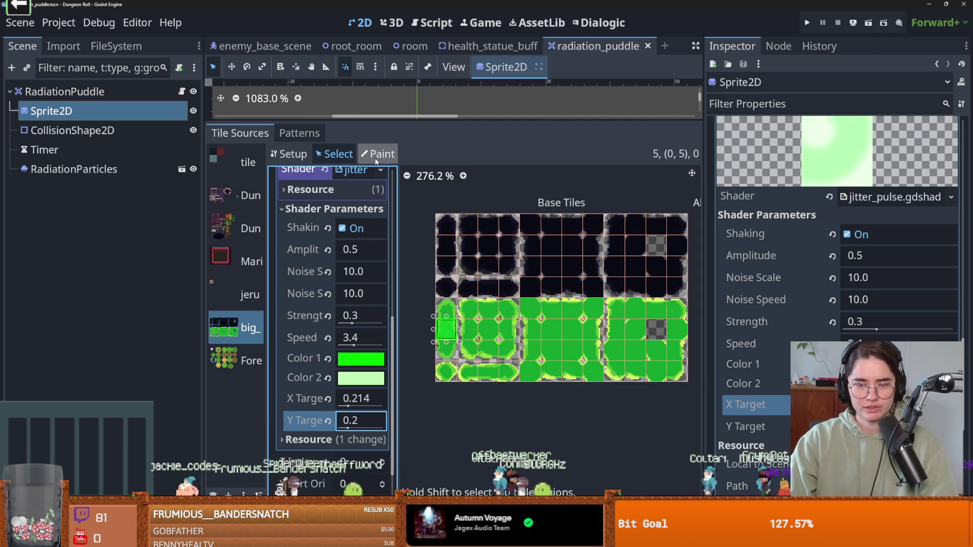
left_click(377, 155)
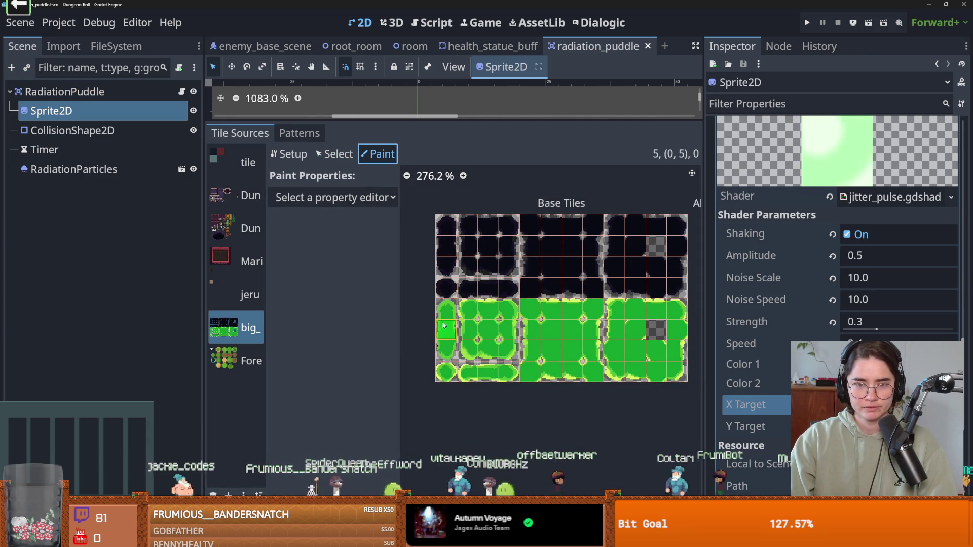
left_click(333, 197)
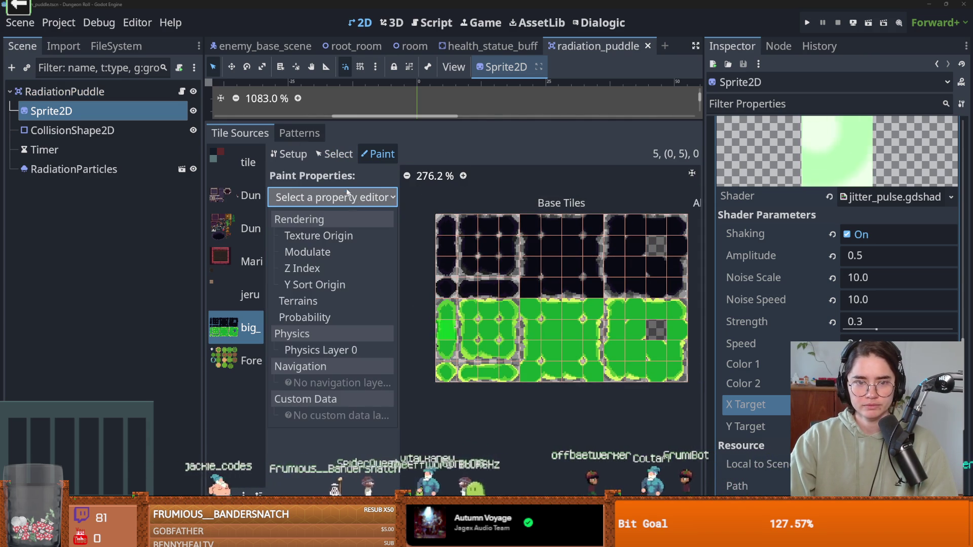
left_click(334, 154)
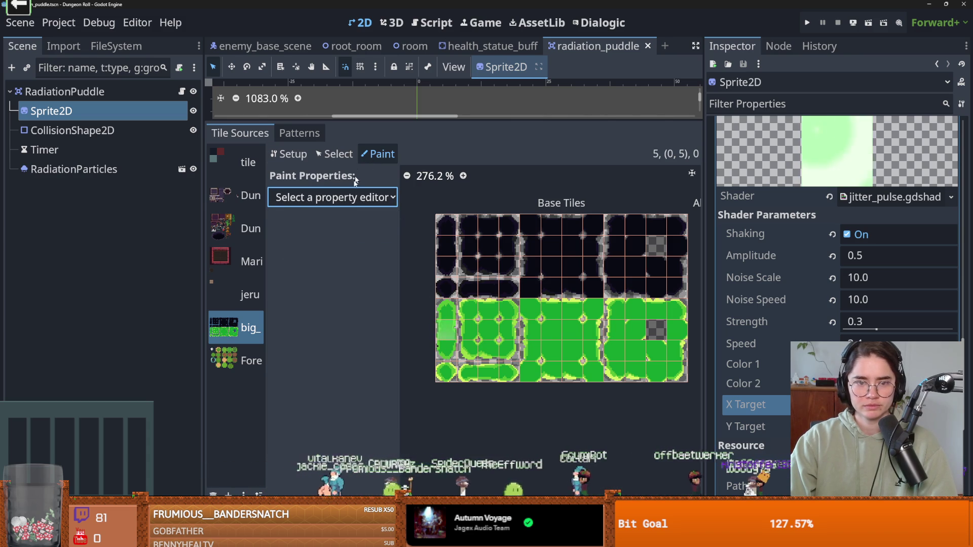
left_click(345, 198)
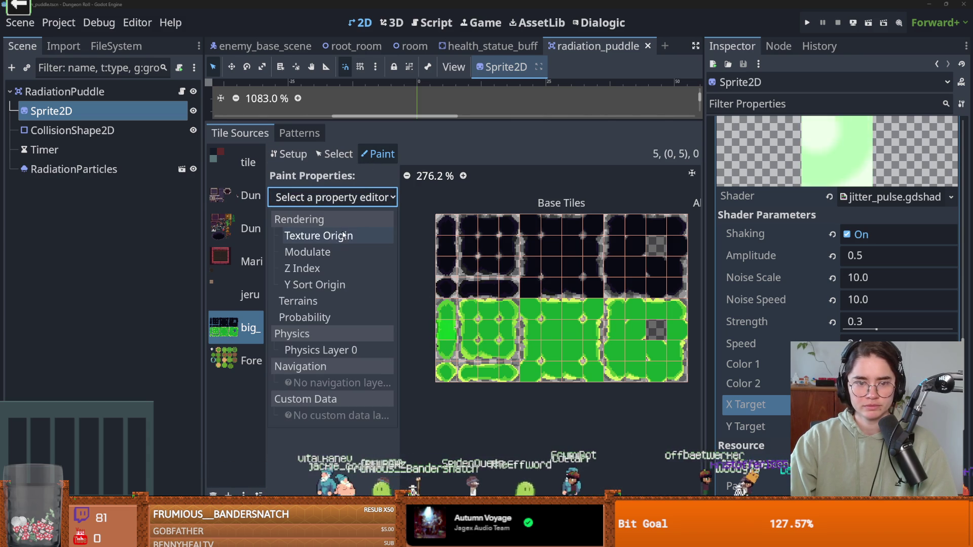
left_click(321, 253)
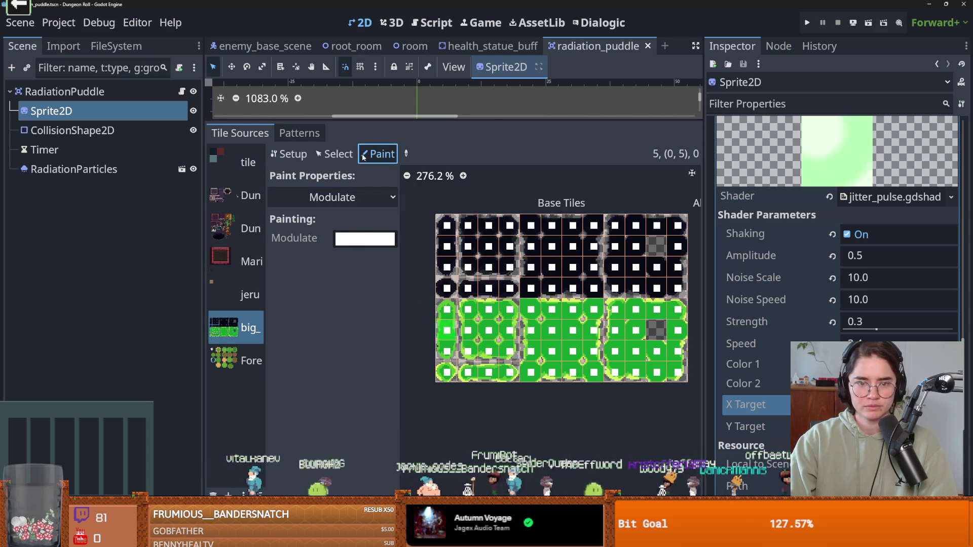
left_click(334, 154)
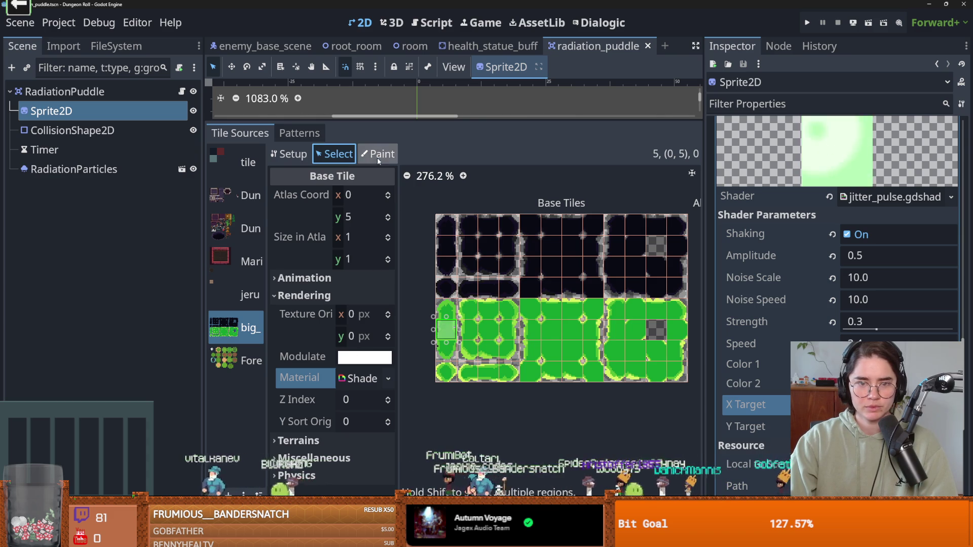
left_click(378, 155)
left_click(333, 197)
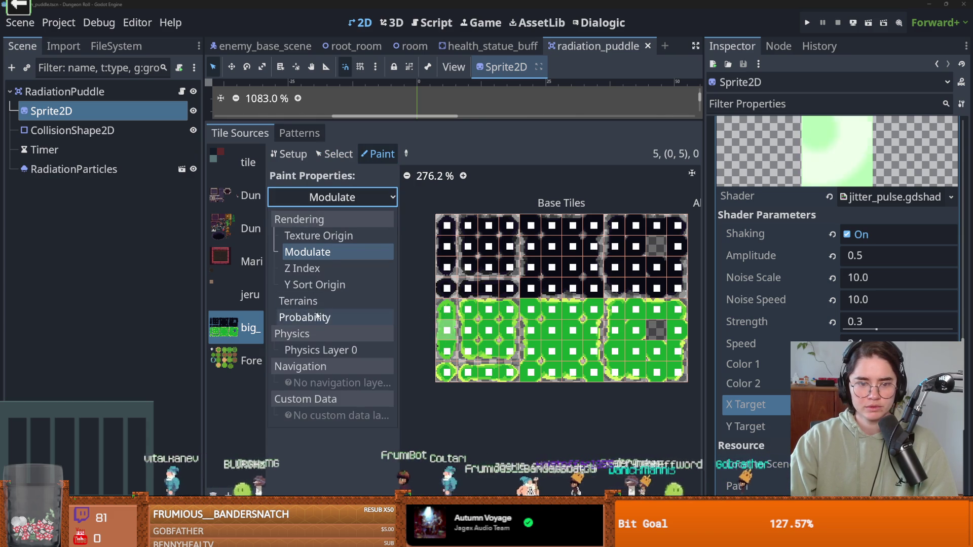
left_click(341, 150)
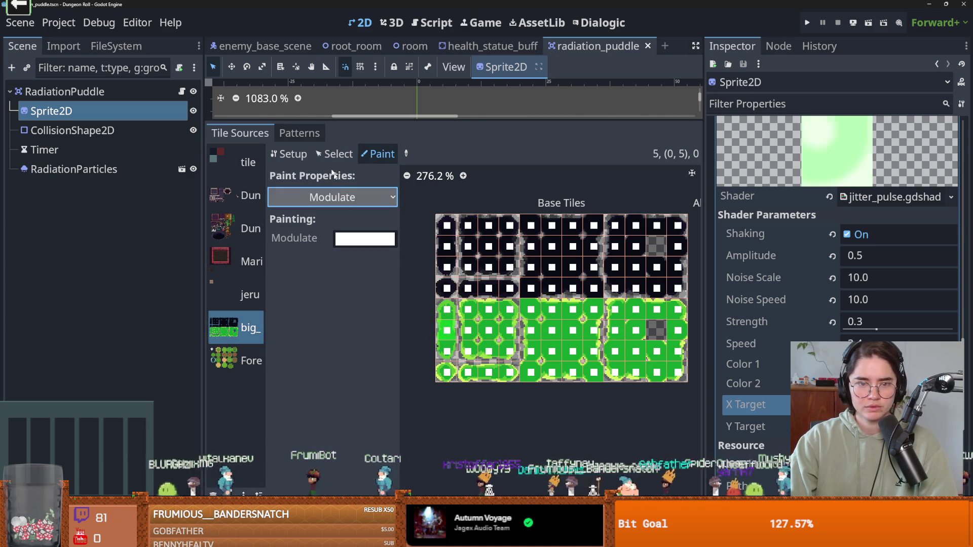
left_click(334, 154)
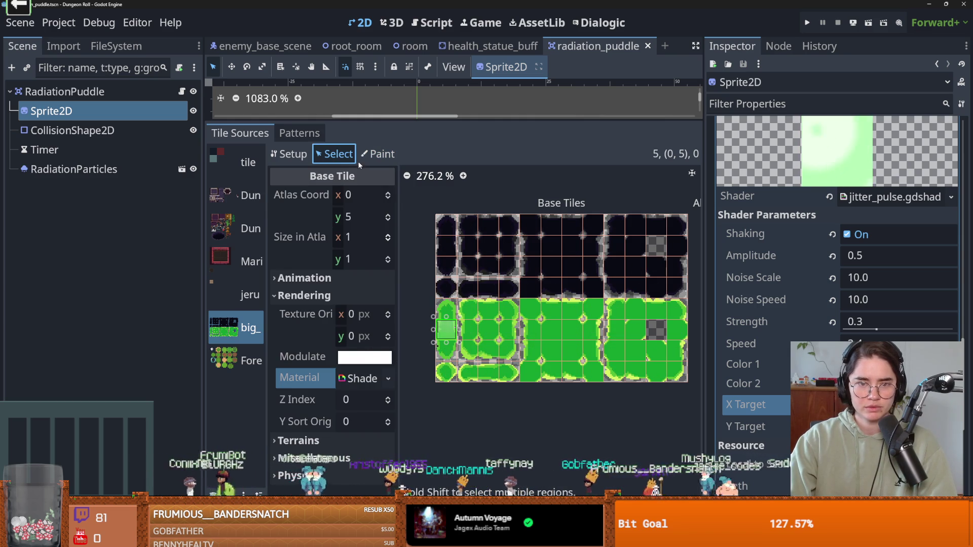
left_click(377, 154)
left_click(333, 202)
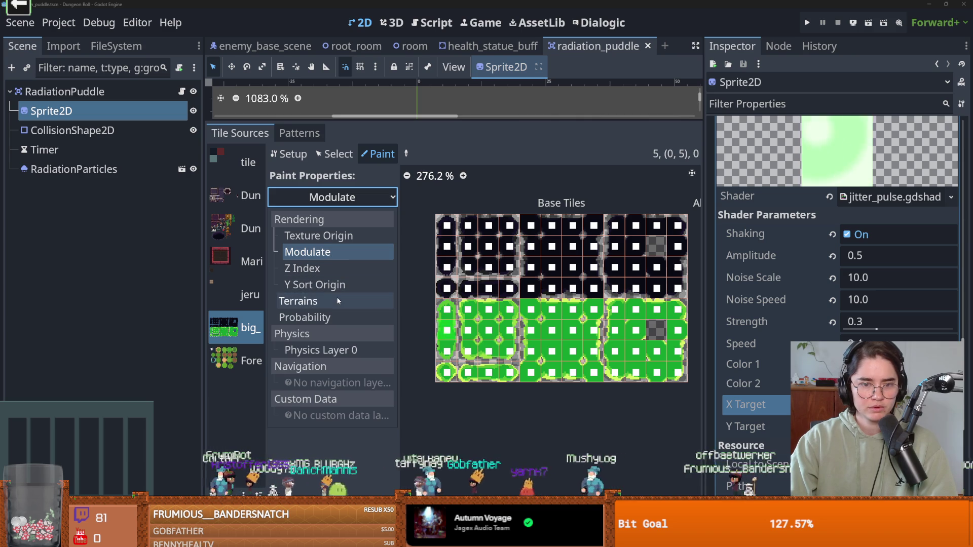
left_click(353, 202)
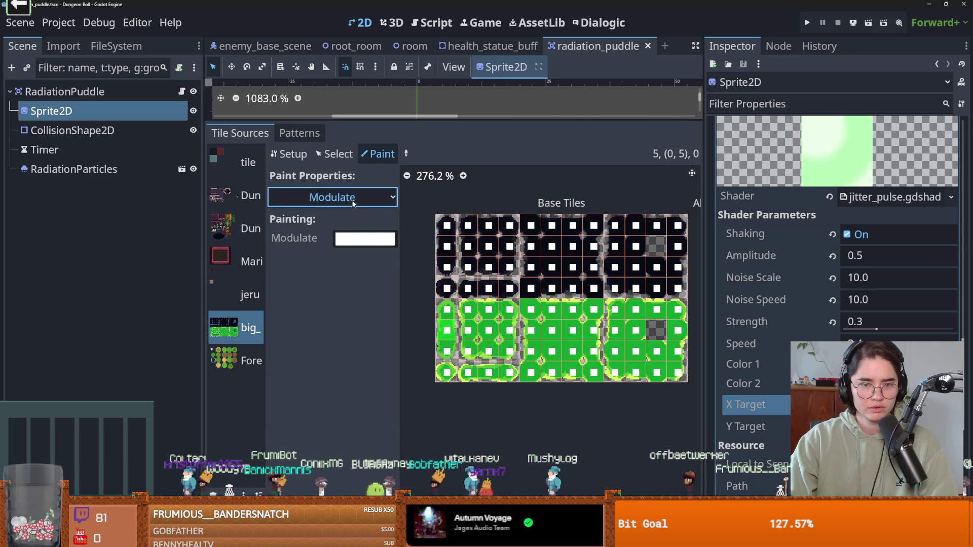
left_click(345, 200)
left_click(335, 232)
left_click(336, 202)
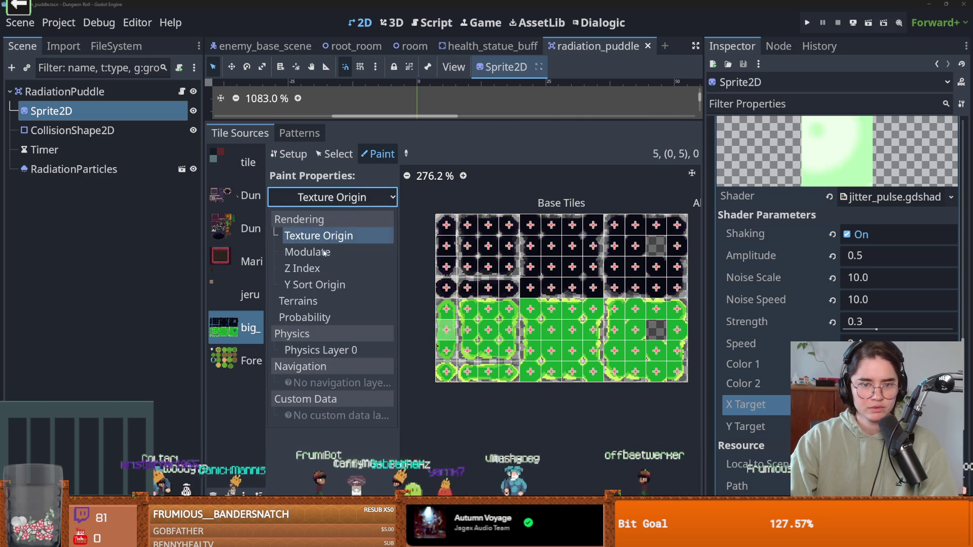
left_click(309, 252)
left_click(334, 198)
left_click(324, 269)
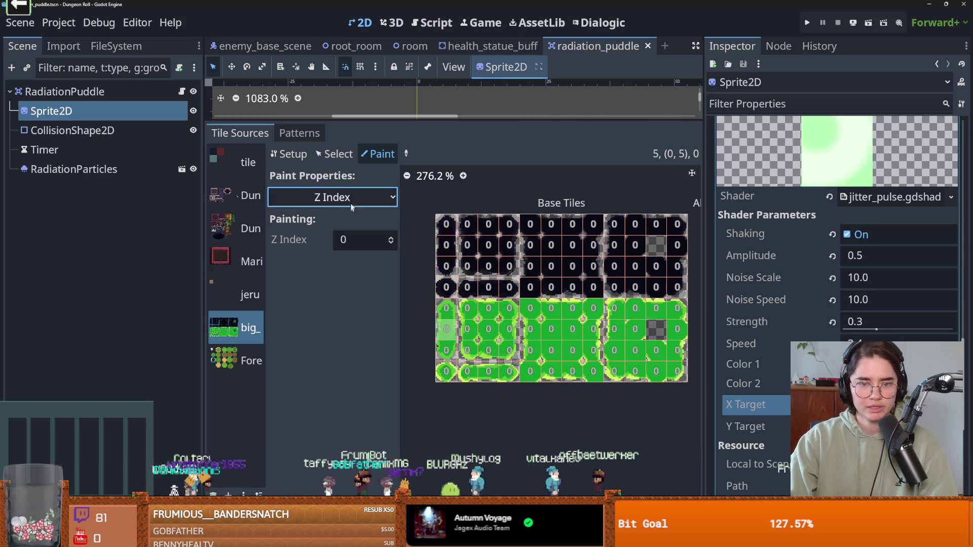
left_click(334, 199)
left_click(332, 286)
left_click(333, 198)
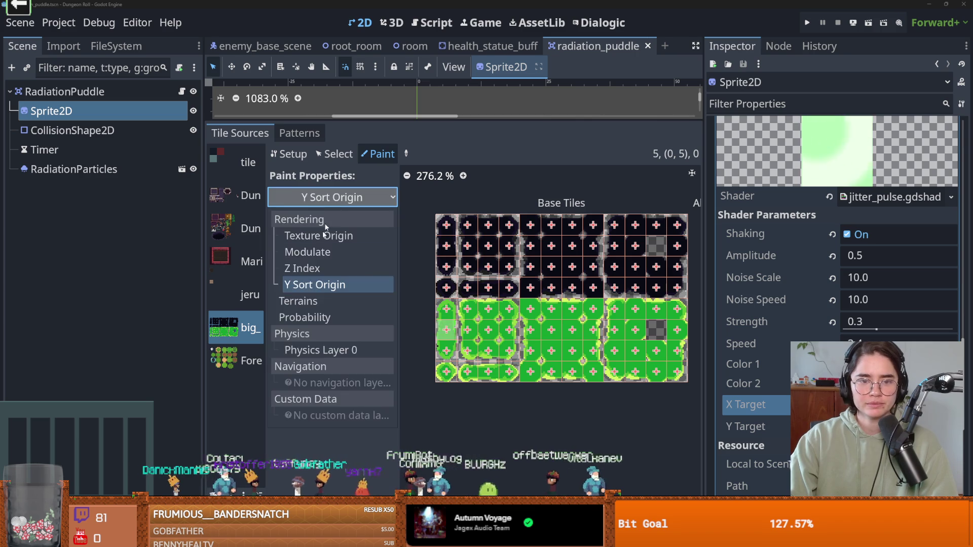
left_click(308, 299)
left_click(354, 192)
left_click(348, 286)
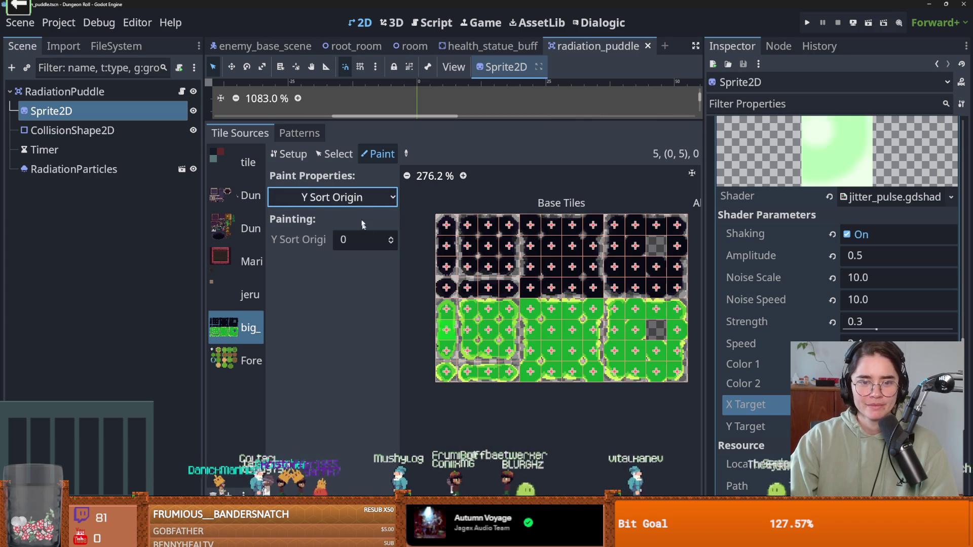
left_click(348, 199)
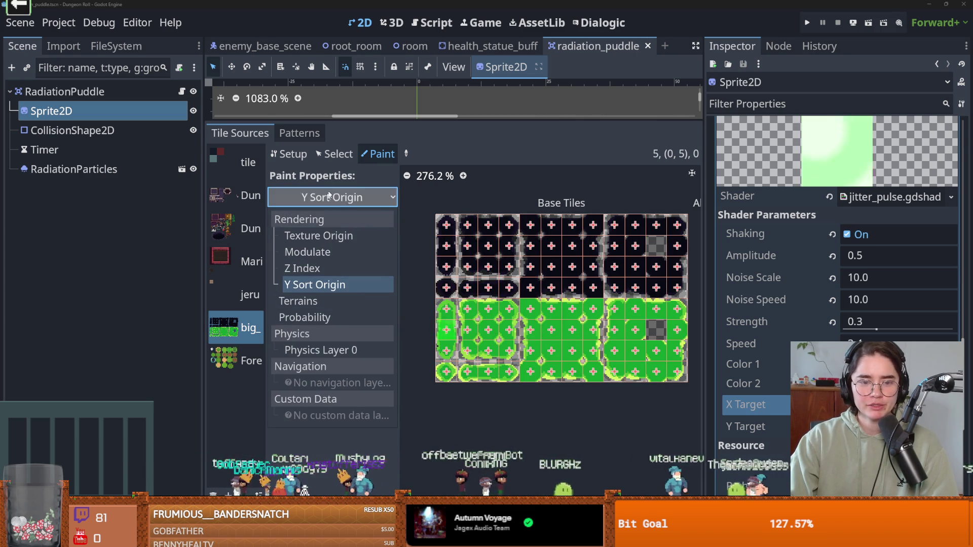
left_click(459, 310)
scroll(459, 310, "up", 3)
left_click(334, 154)
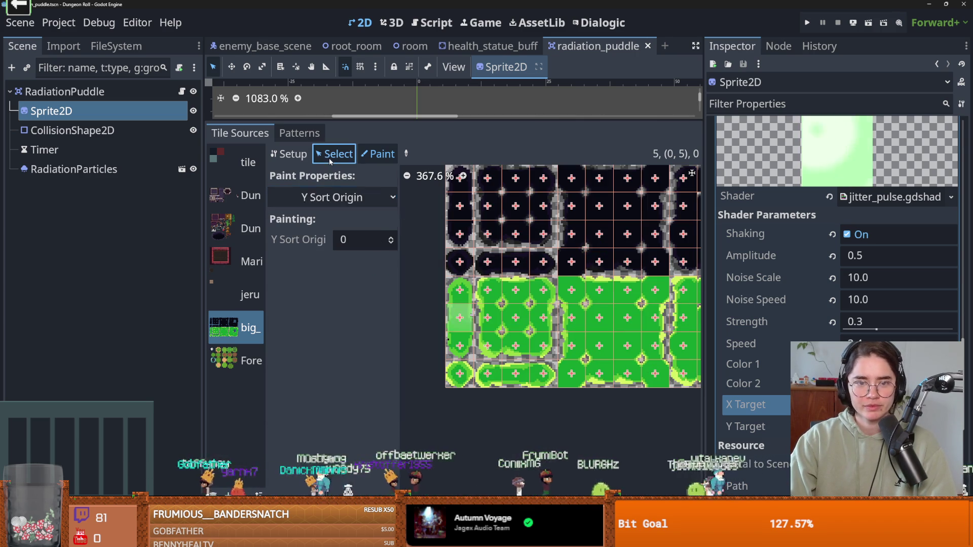
Step: Make the shader material on puddle tile (0,5) unique
left_click(459, 317)
left_click(355, 378)
left_click(382, 380)
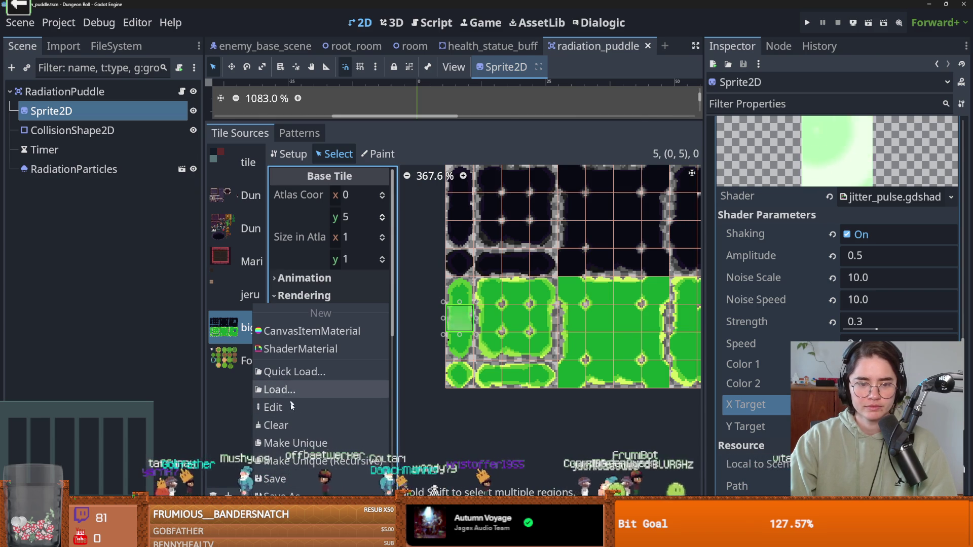
left_click(301, 446)
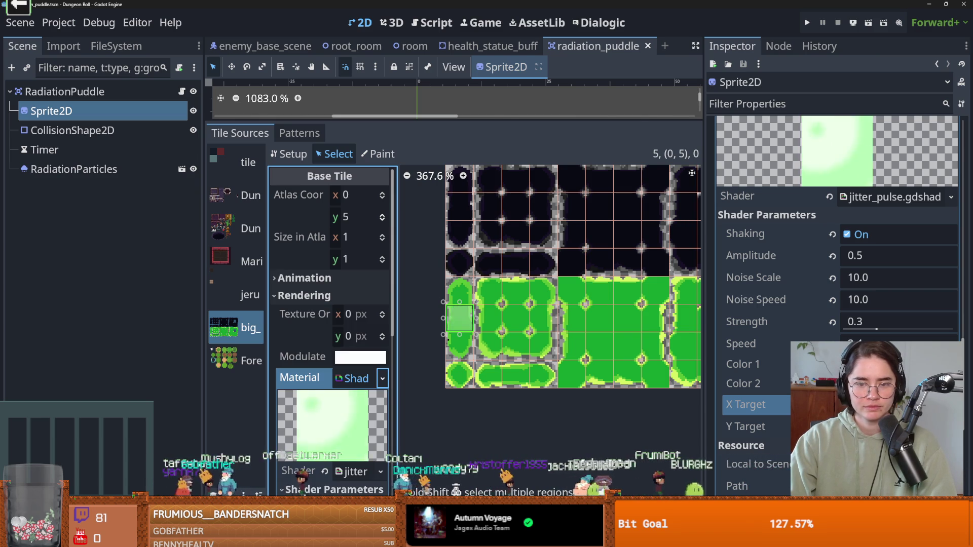
Step: Give puddle tile (0,6) a New ShaderMaterial and open its jitter_pulse shader
left_click(460, 346)
left_click(379, 380)
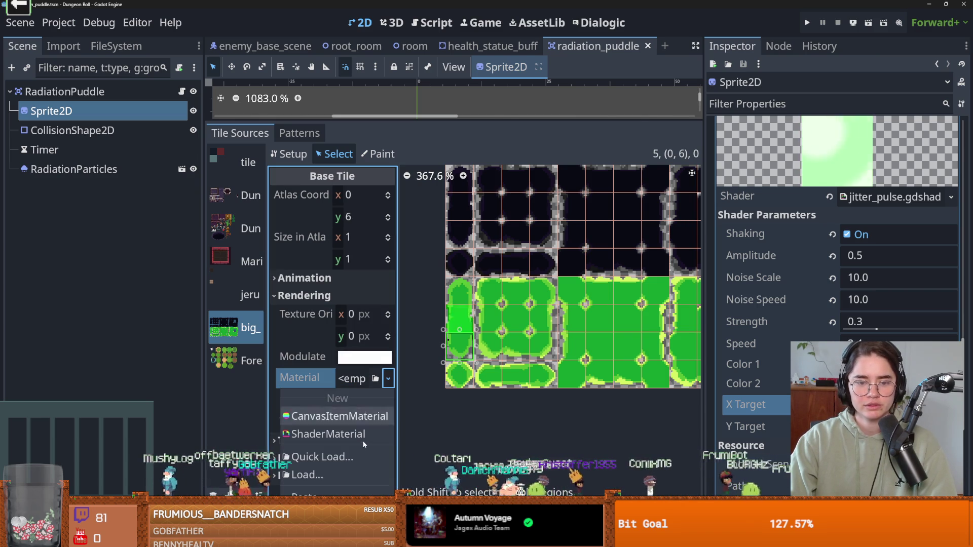
left_click(363, 436)
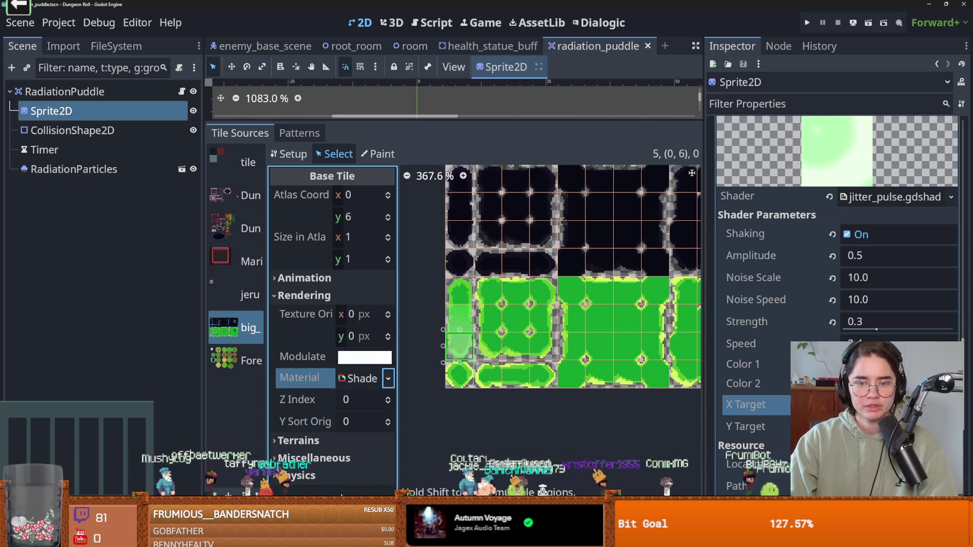
left_click(362, 379)
left_click(357, 390)
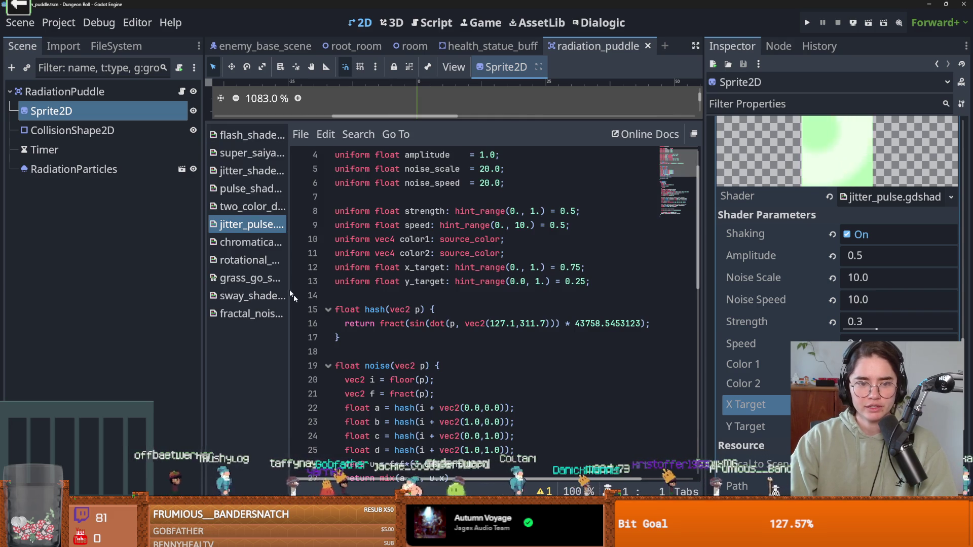
Step: In root_room's TileSet editor, confirm tile (0,6) keeps its jitter shader material
left_click(332, 46)
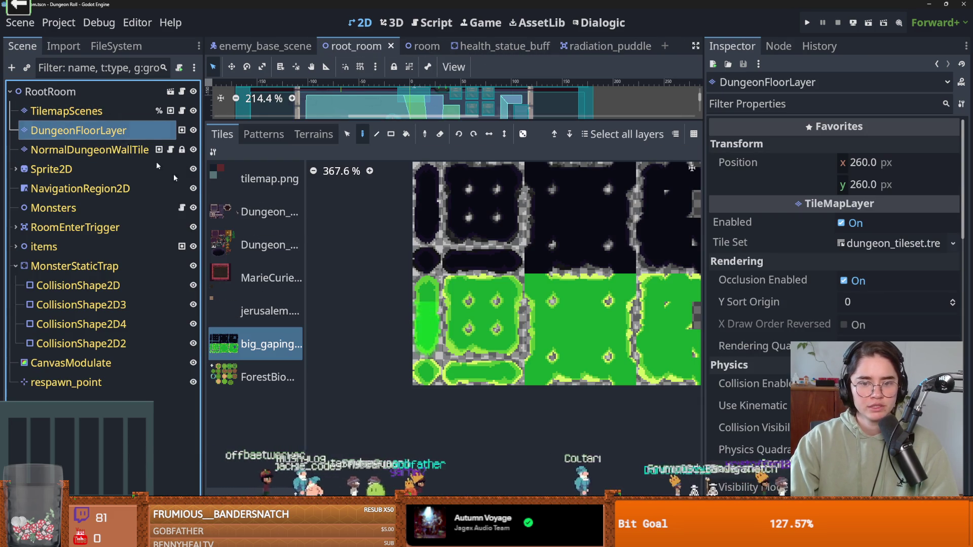
scroll(399, 376, "up", 2)
left_click(497, 488)
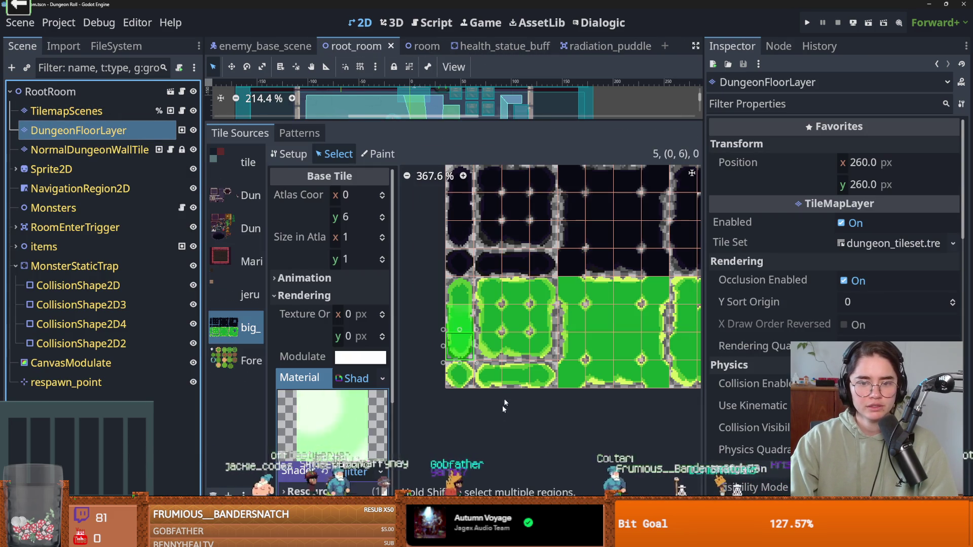
left_click(384, 380)
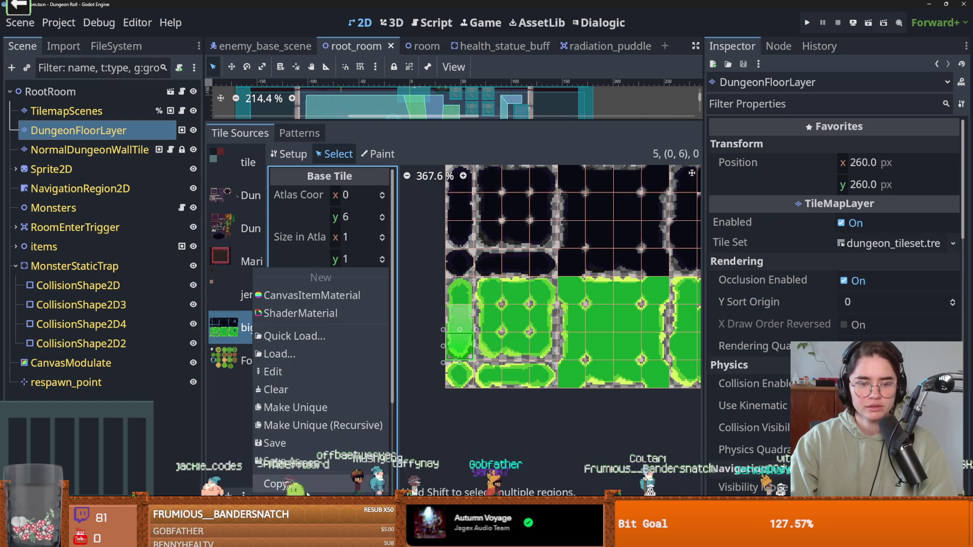
left_click(293, 489)
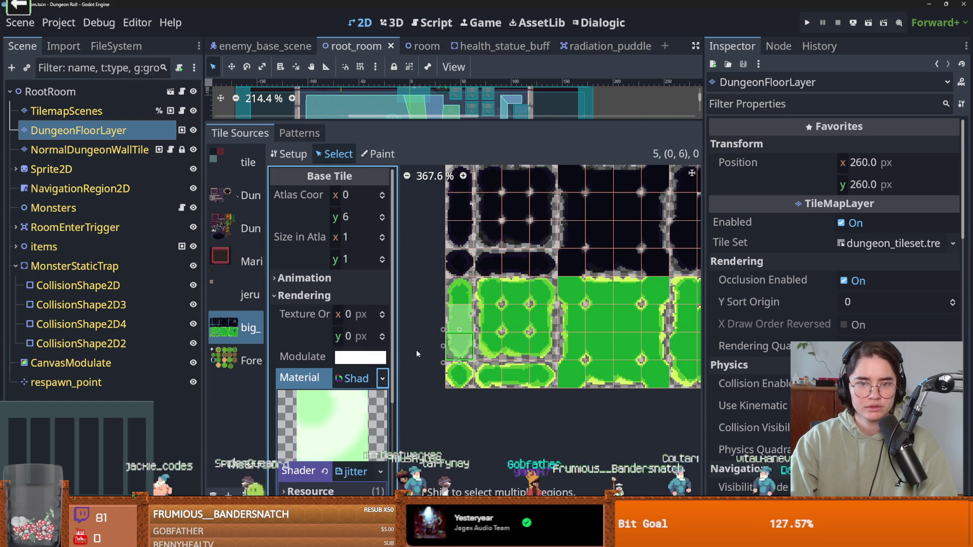
Step: Preview Modulate values across the tiles in Paint mode, then return to Select mode
left_click(377, 154)
left_click(345, 197)
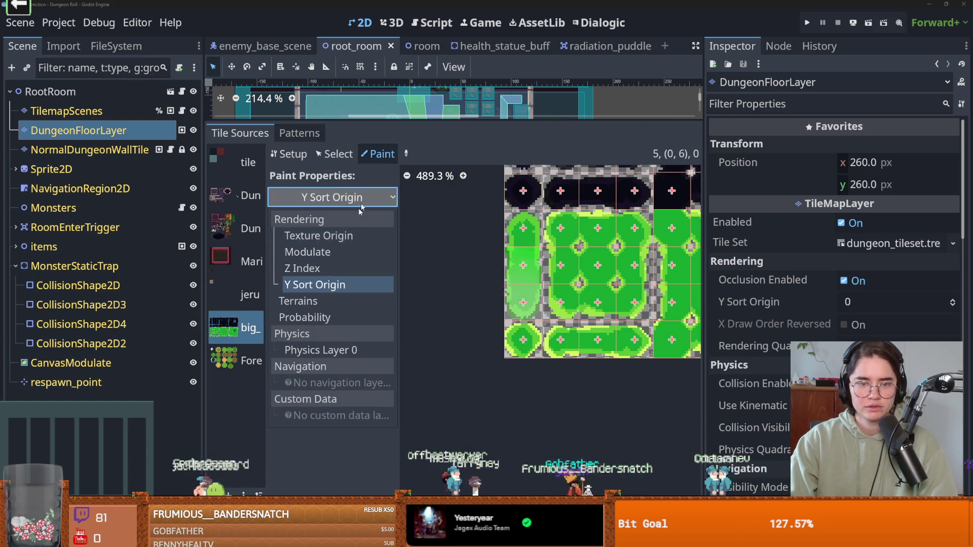
left_click(314, 251)
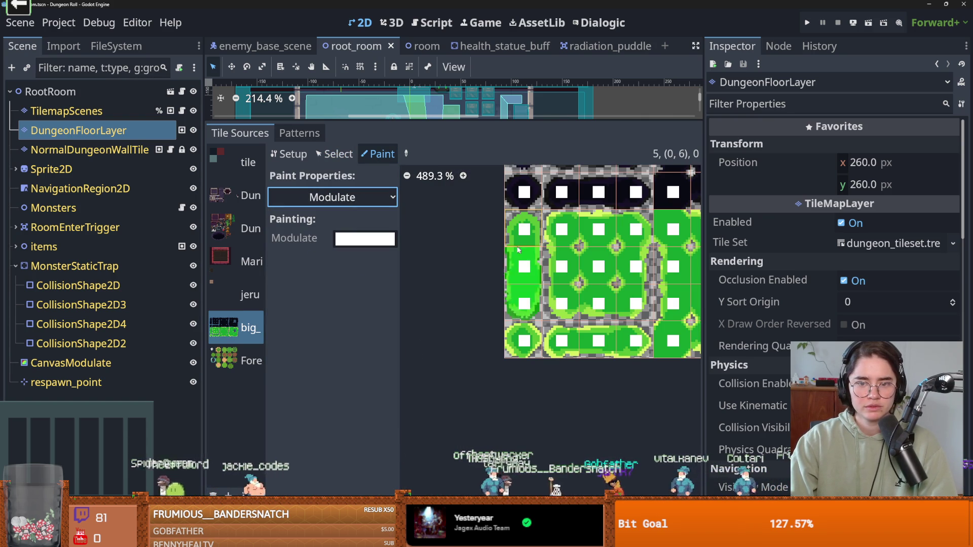
left_click(351, 155)
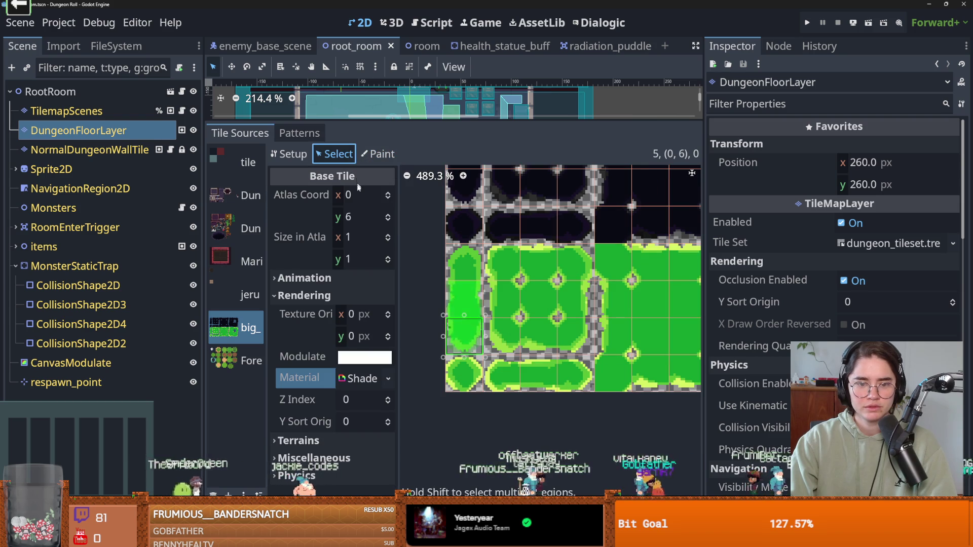
Step: Return to Select mode and check the current tile's material options without changes
left_click(383, 157)
left_click(345, 158)
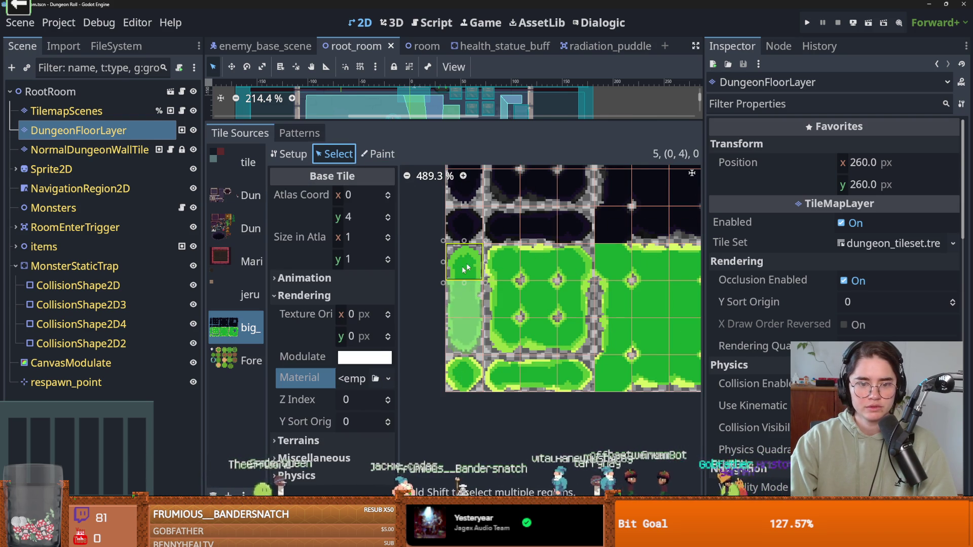
left_click(388, 381)
left_click(458, 375)
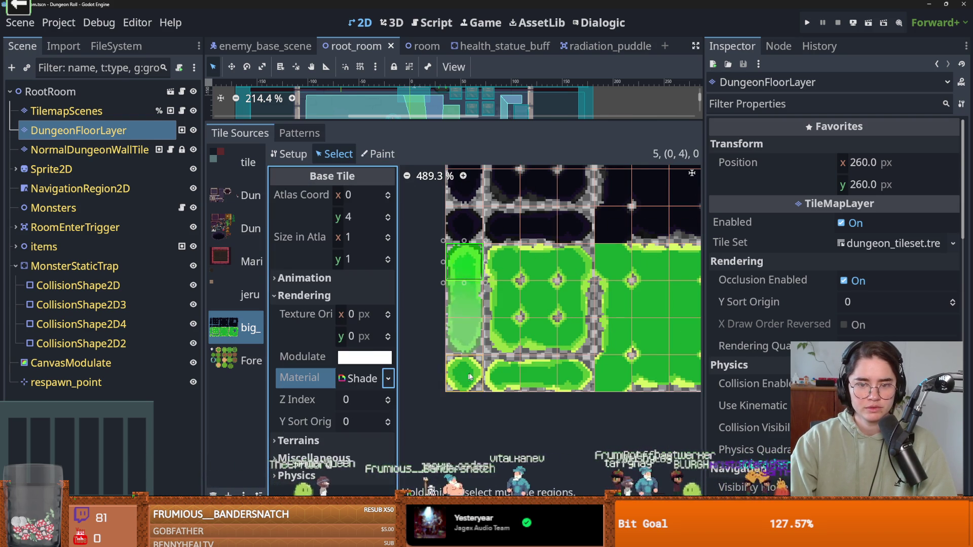
Step: Give puddle tiles (0,7), (1,4) and (1,5) each a New ShaderMaterial
left_click(460, 368)
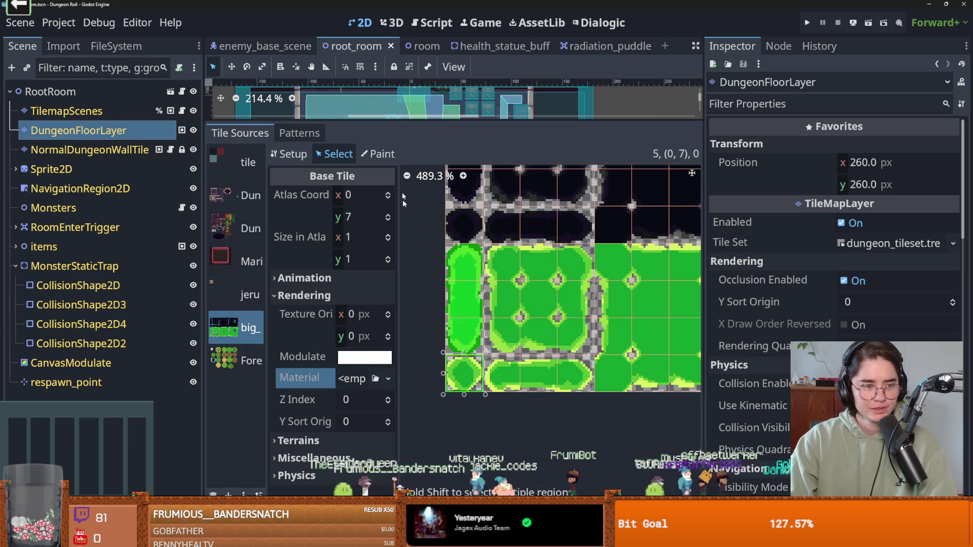
left_click(388, 379)
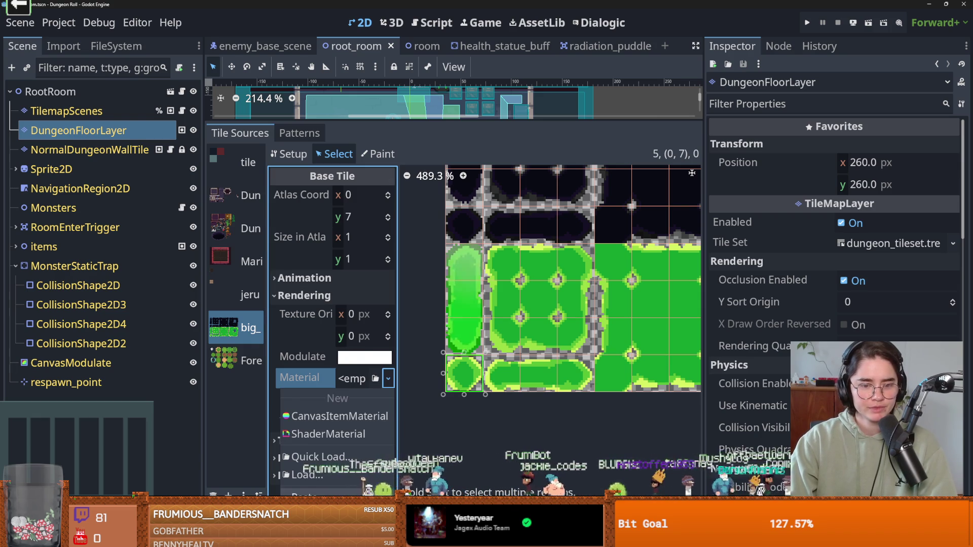
left_click(328, 434)
left_click(511, 258)
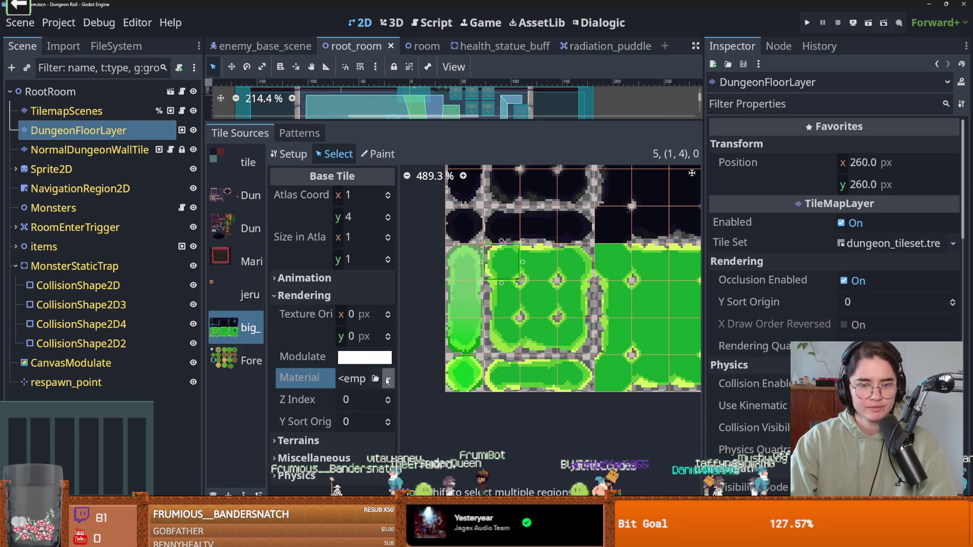
left_click(388, 380)
left_click(329, 434)
left_click(509, 309)
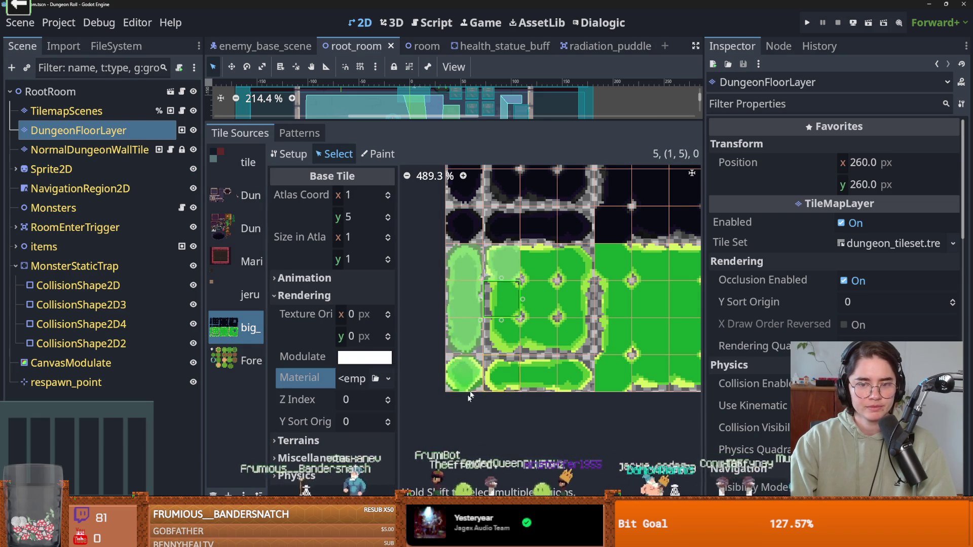
left_click(388, 379)
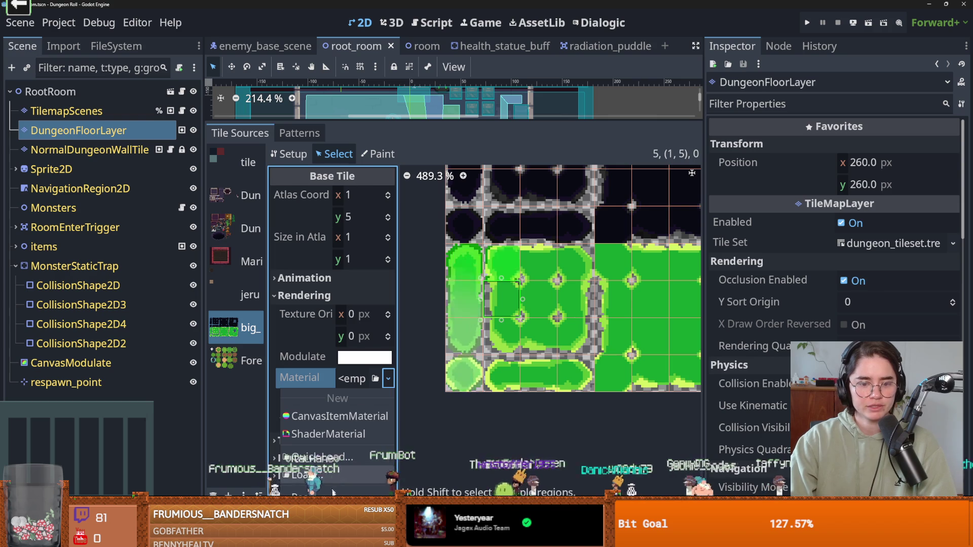
left_click(328, 434)
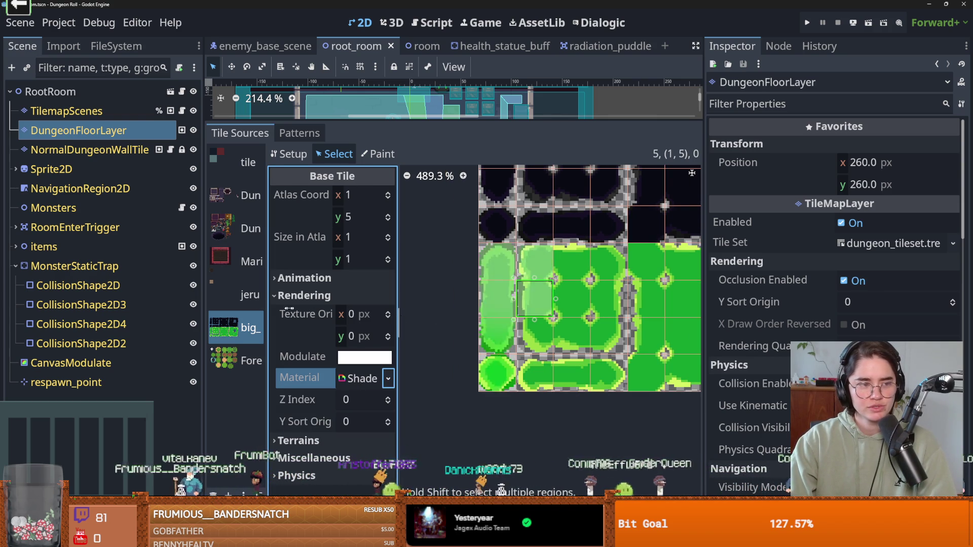
Step: Give puddle tiles (1,6), (1,7) and (2,7) each a New ShaderMaterial
scroll(507, 353, "up", 1)
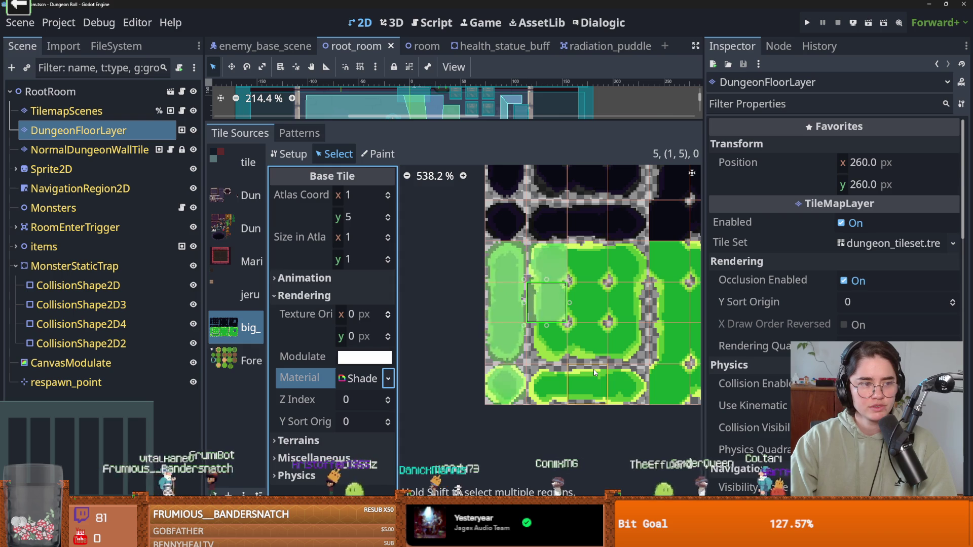
left_click(538, 357)
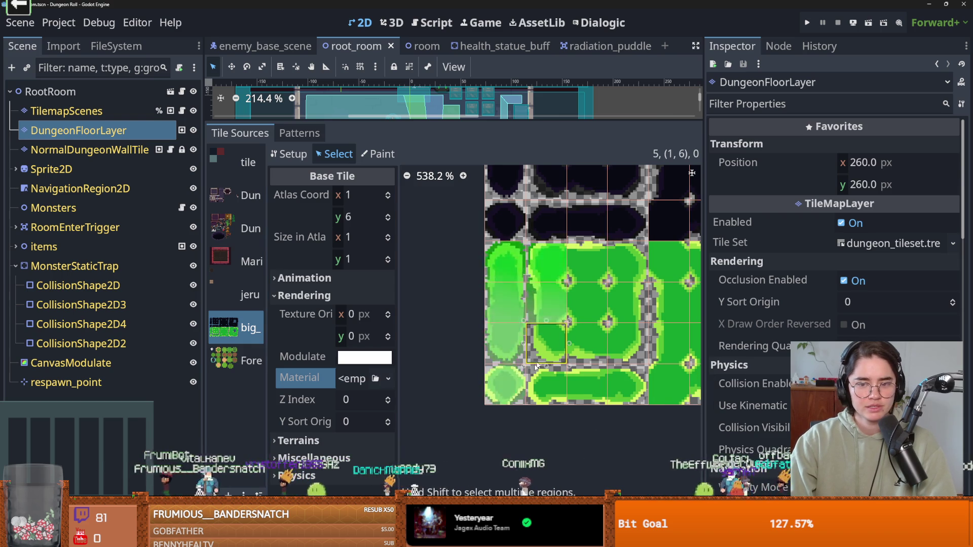
left_click(388, 379)
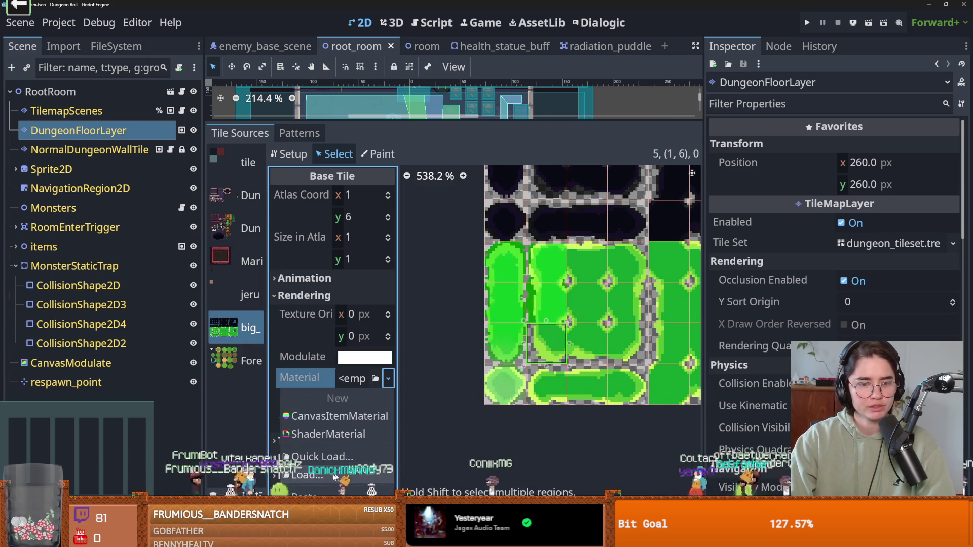
left_click(327, 435)
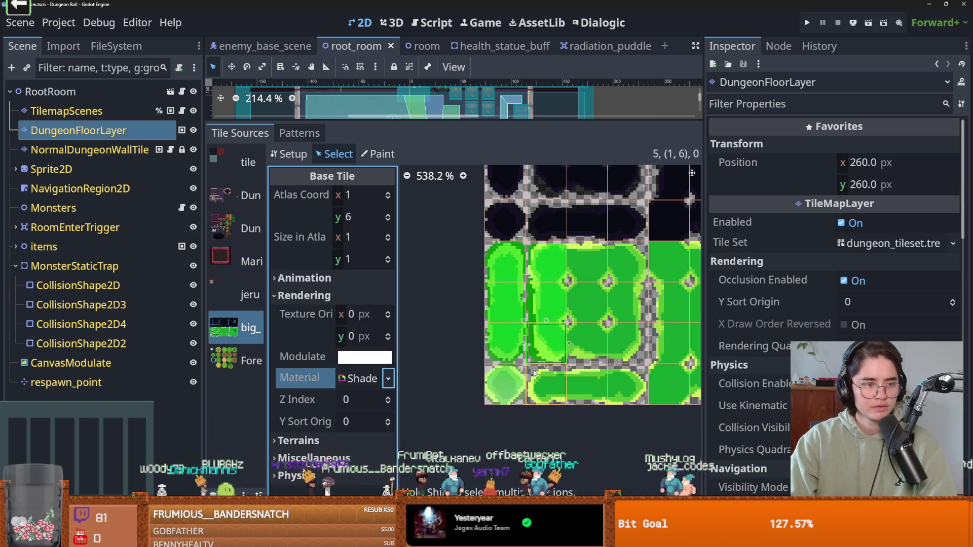
left_click(522, 381)
left_click(388, 379)
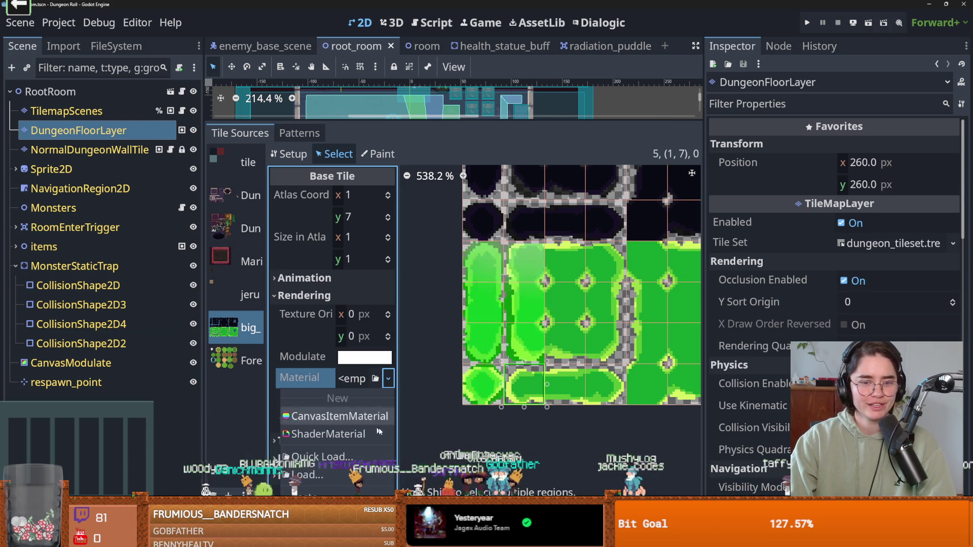
left_click(328, 434)
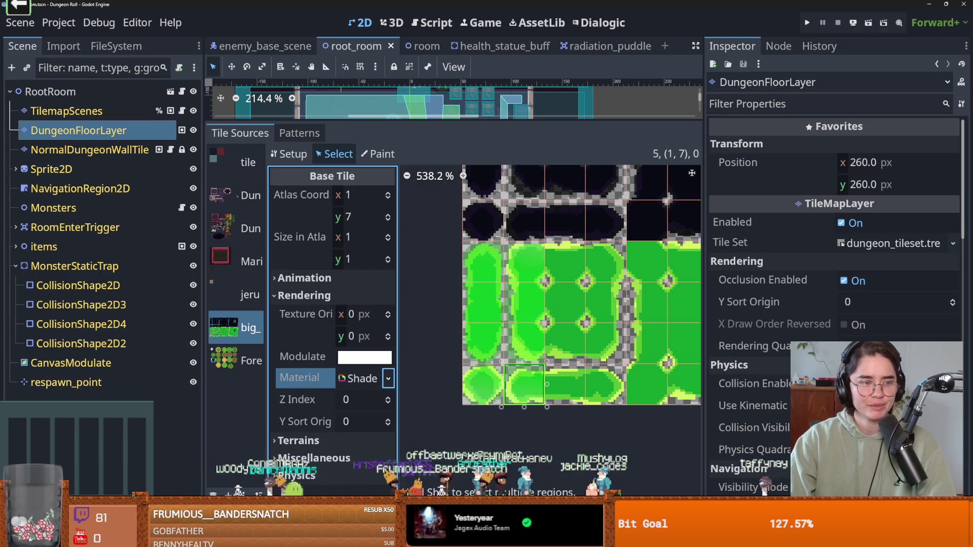
left_click(555, 399)
left_click(388, 379)
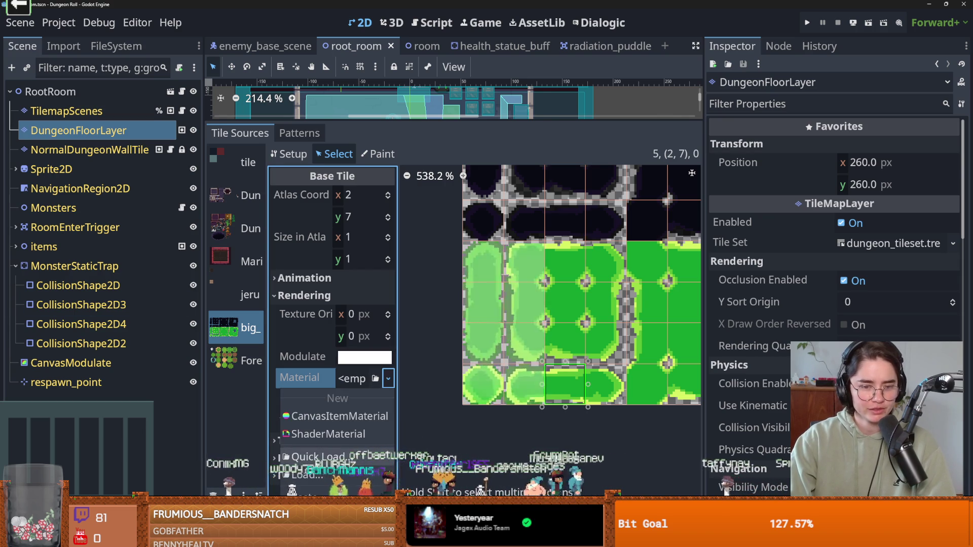
left_click(328, 433)
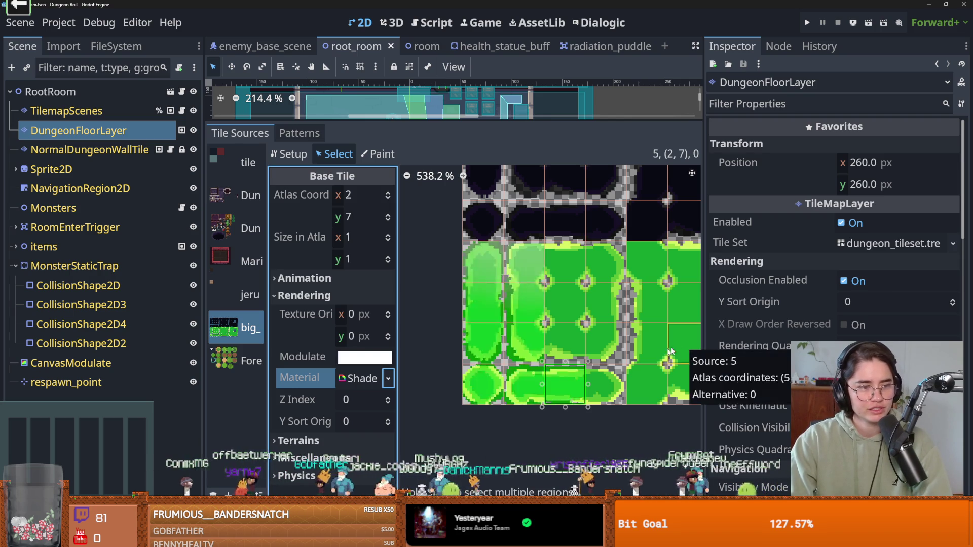
Step: Give tiles (3,7) and (3,6) a New ShaderMaterial, leaving (2,6) unchanged
left_click(599, 382)
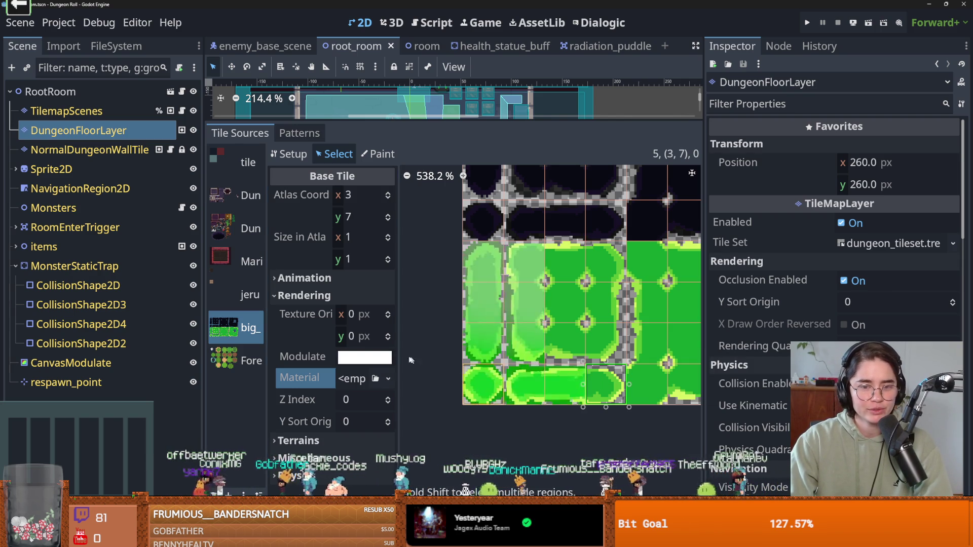
left_click(386, 379)
left_click(328, 434)
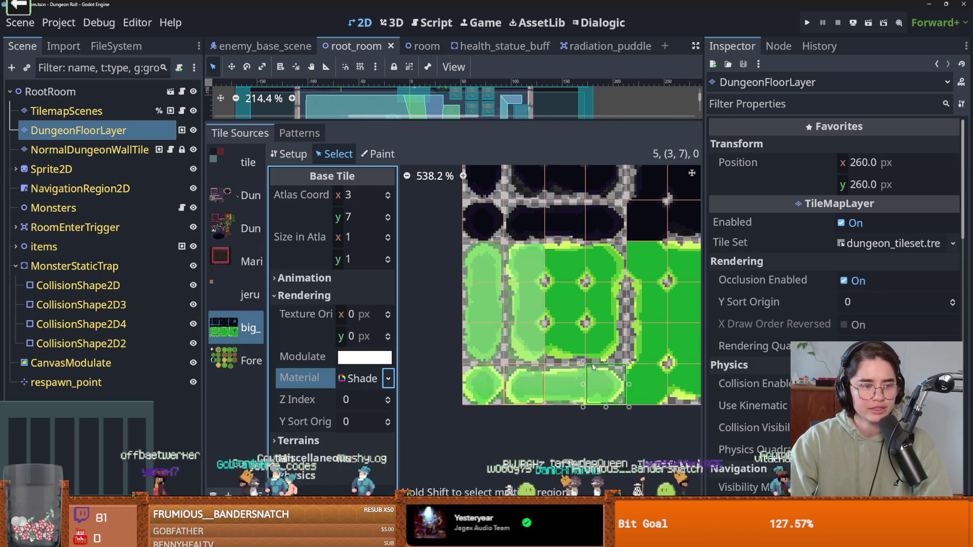
left_click(565, 344)
left_click(388, 380)
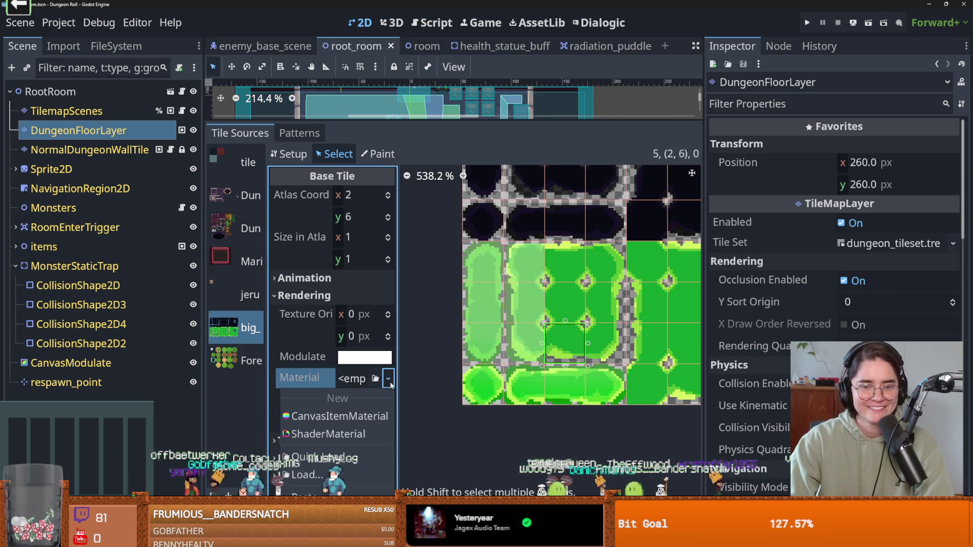
left_click(366, 491)
left_click(602, 351)
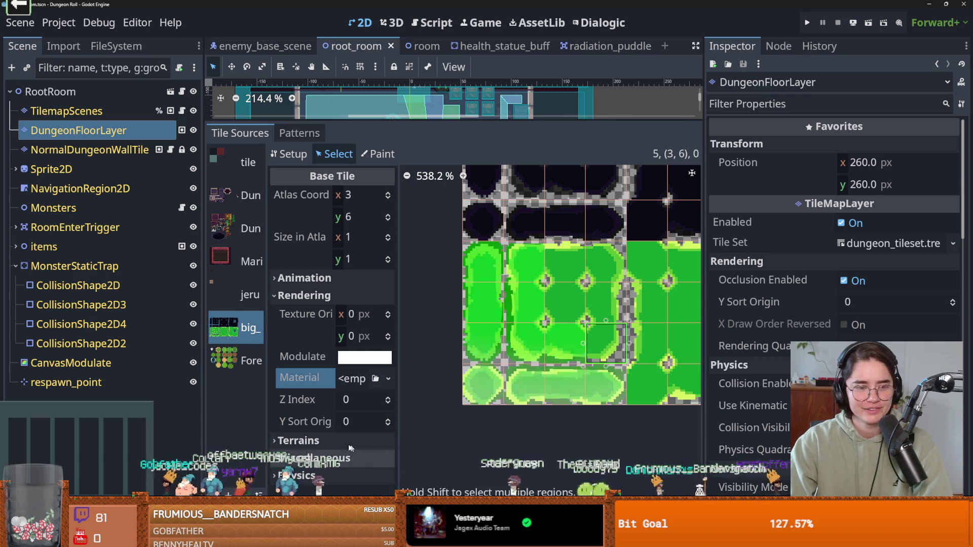
left_click(389, 380)
left_click(355, 434)
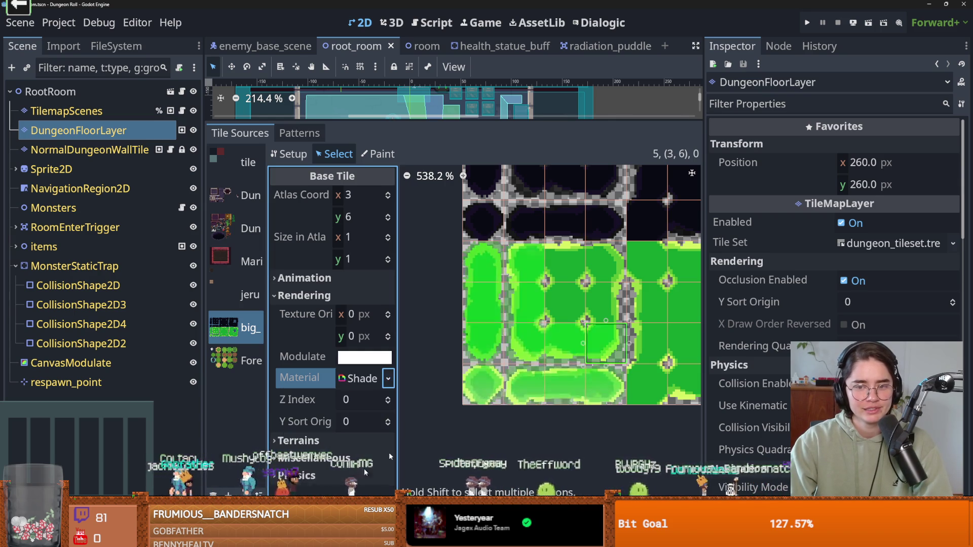
Step: Give puddle tiles (2,5), (3,5), (2,4) and (3,4) each a New ShaderMaterial
left_click(582, 301)
left_click(388, 379)
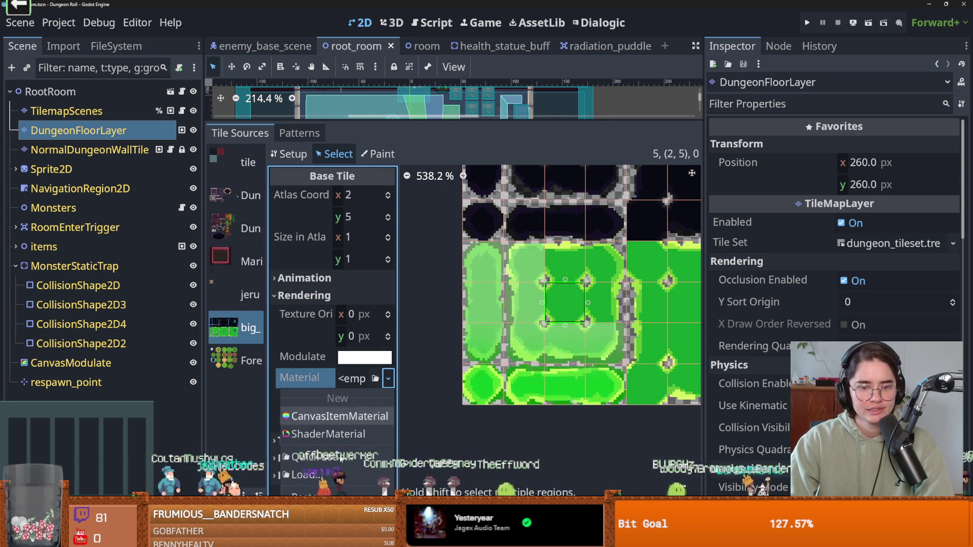
left_click(328, 435)
left_click(604, 299)
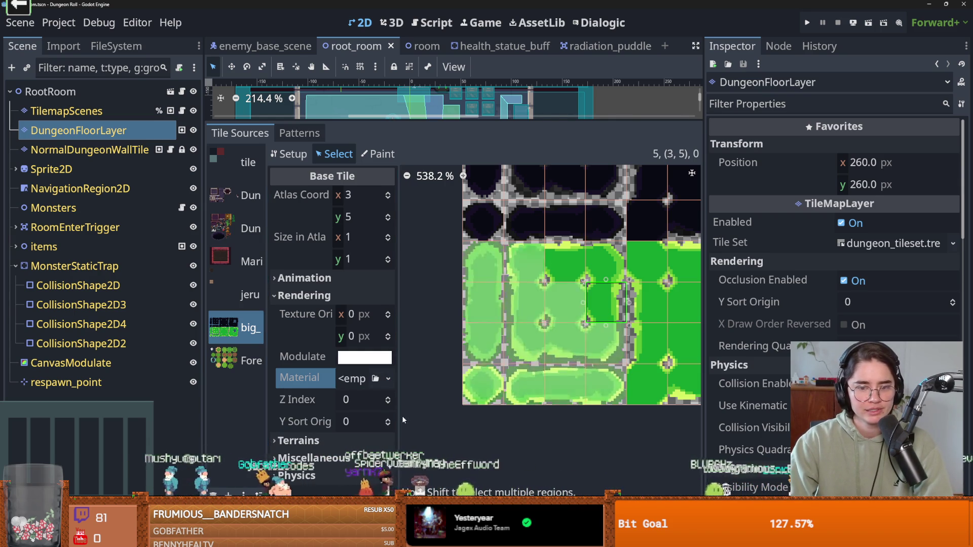
left_click(388, 379)
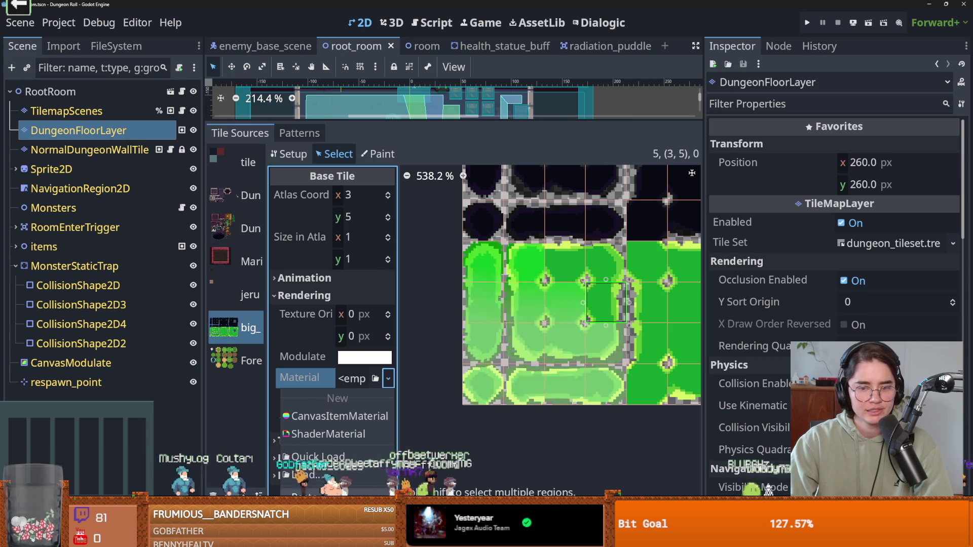
left_click(329, 434)
left_click(565, 261)
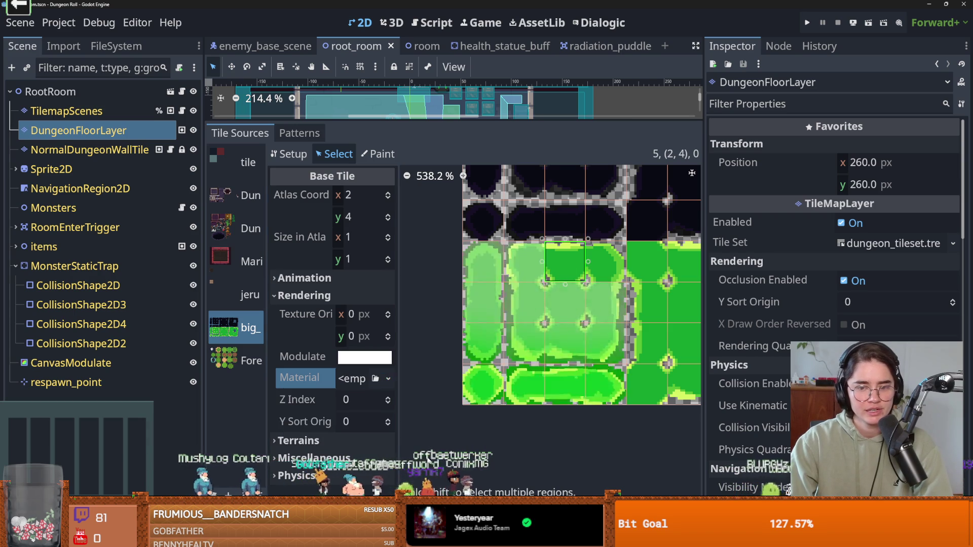
left_click(389, 379)
left_click(328, 435)
left_click(603, 269)
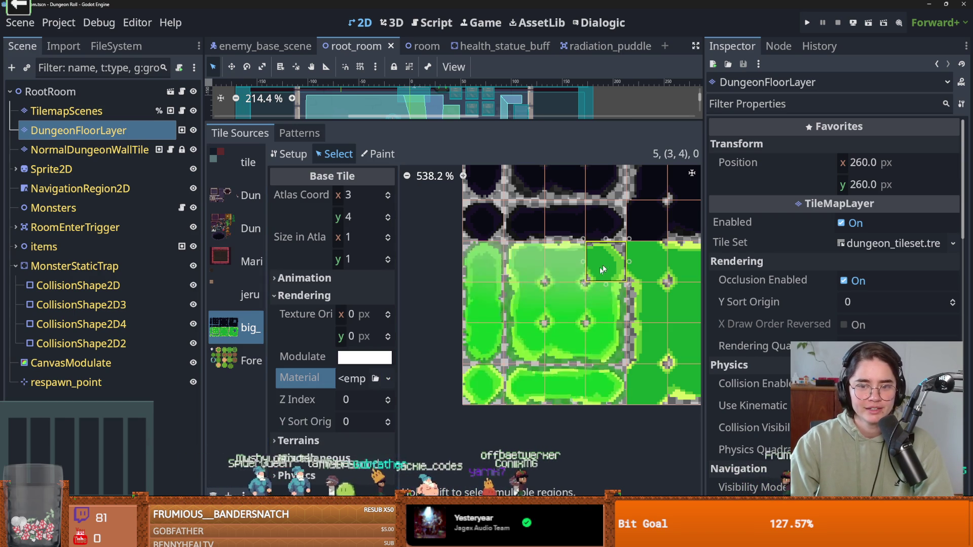
left_click(389, 380)
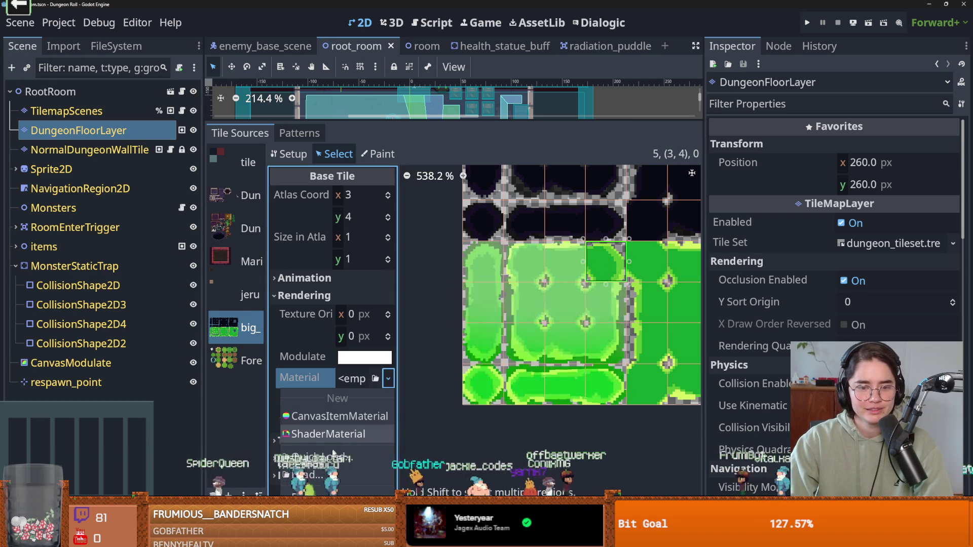
left_click(328, 435)
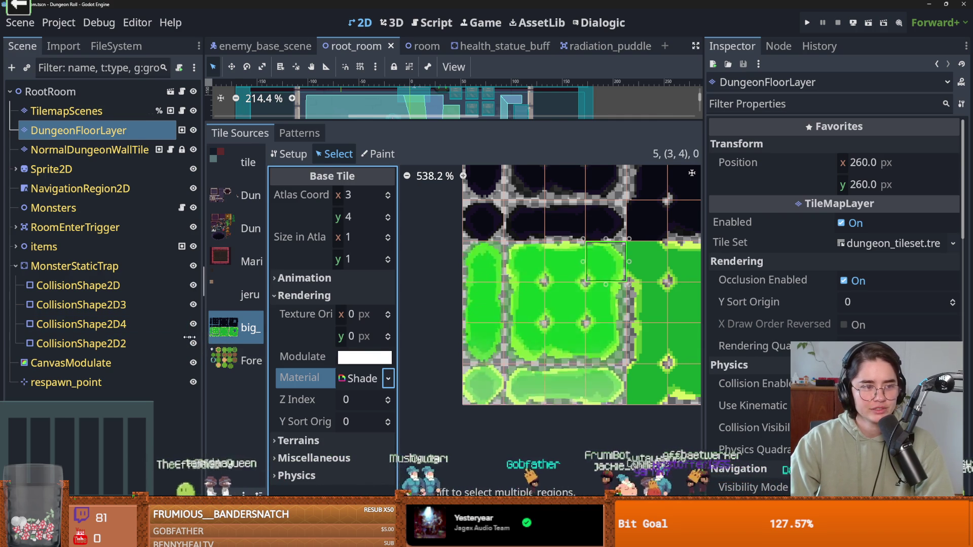
left_click_drag(189, 337, 88, 337)
Step: Give puddle tiles (4,4) and (4,6) new ShaderMaterials, clearing a mistaken material on (4,5)
scroll(610, 311, "up", 1)
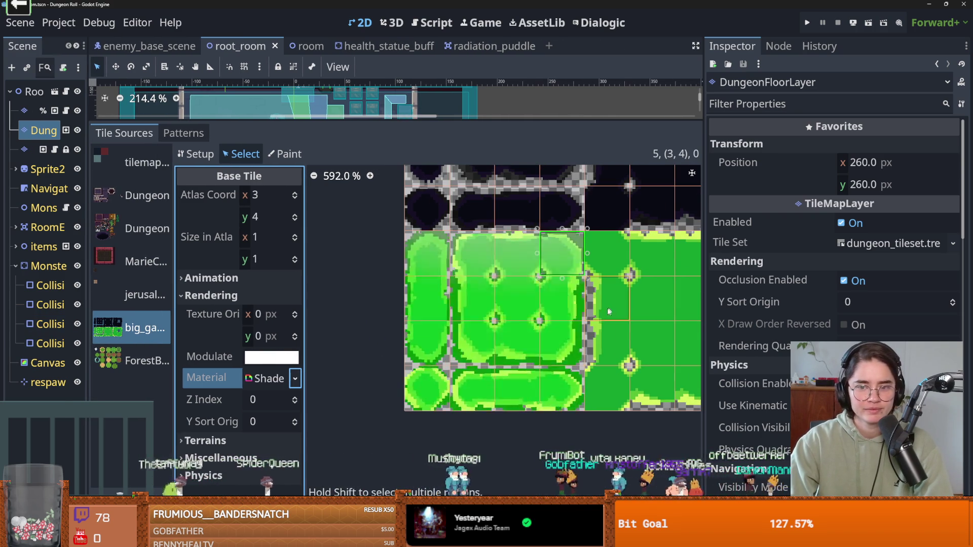
scroll(609, 311, "up", 1)
scroll(456, 304, "right", 5)
left_click(400, 240)
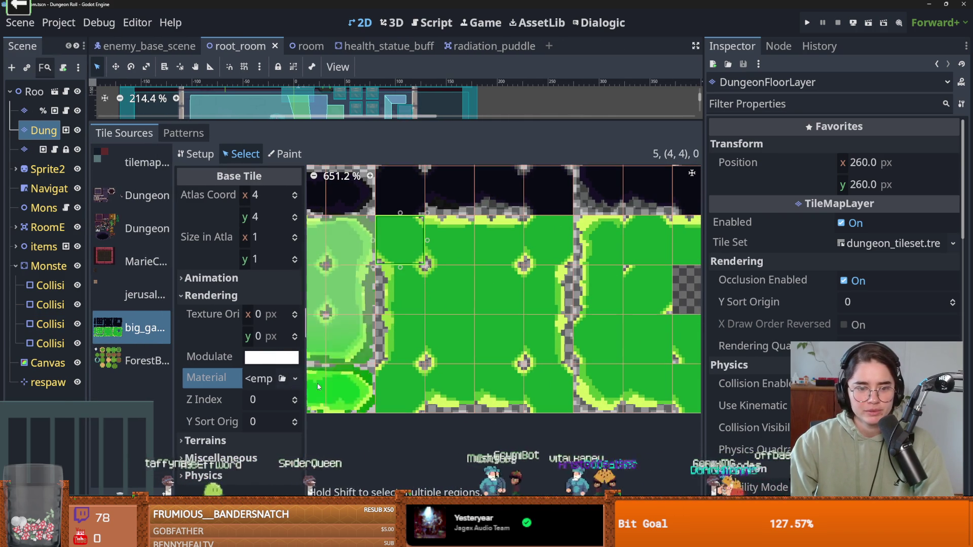
left_click(295, 379)
left_click(253, 428)
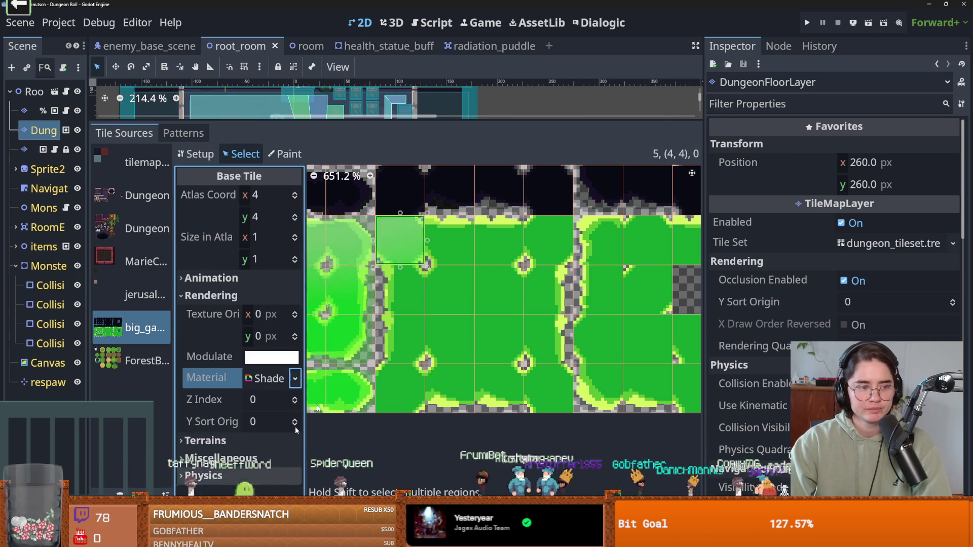
left_click(407, 300)
left_click(295, 378)
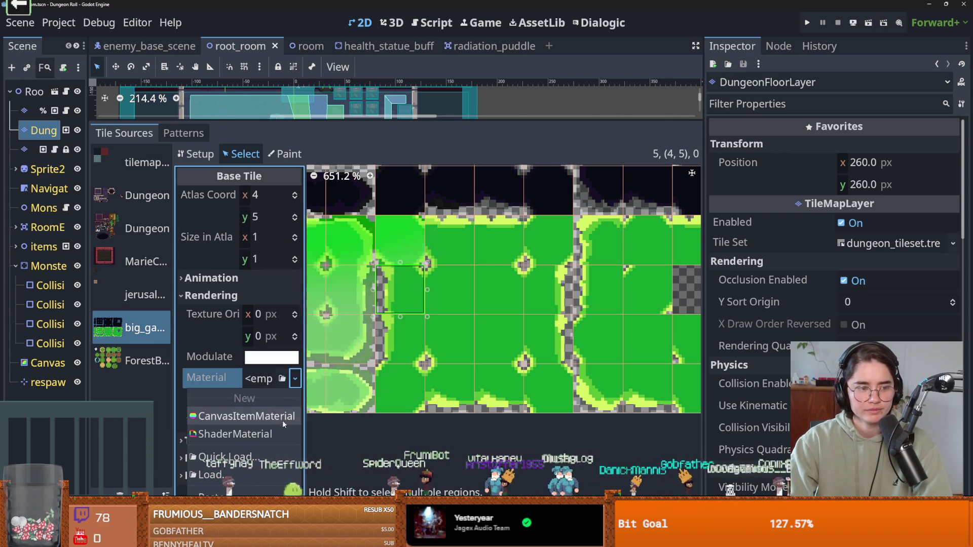
left_click(246, 416)
left_click(295, 378)
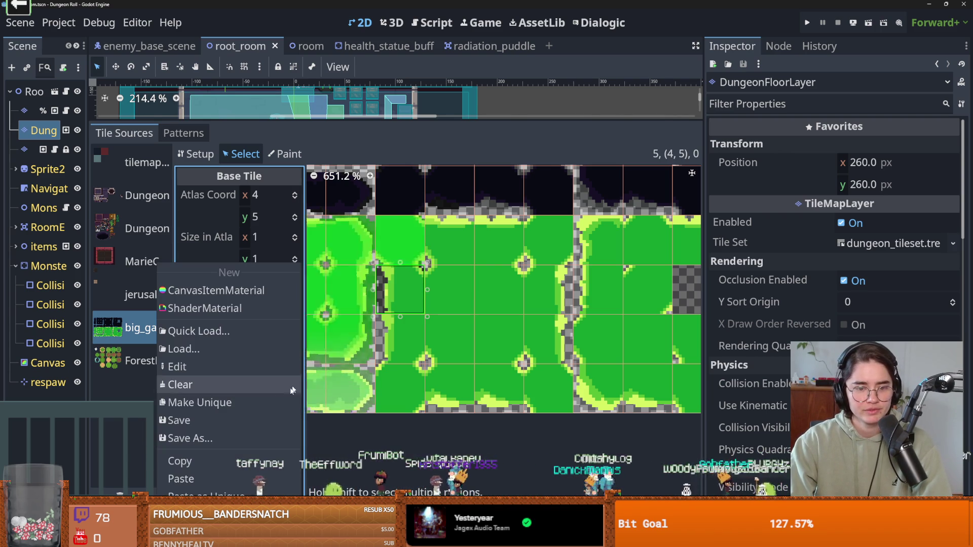
left_click(393, 352)
left_click(392, 352)
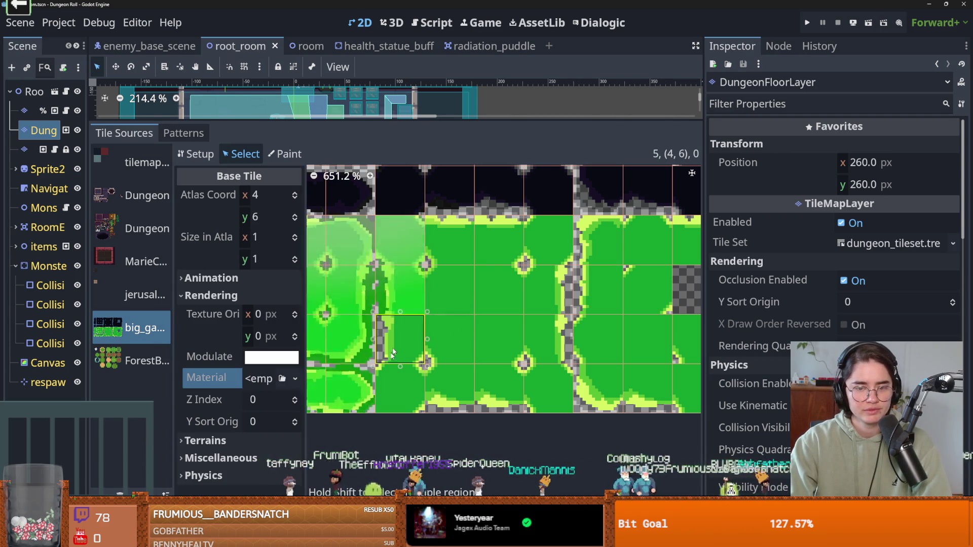
left_click(295, 378)
left_click(243, 433)
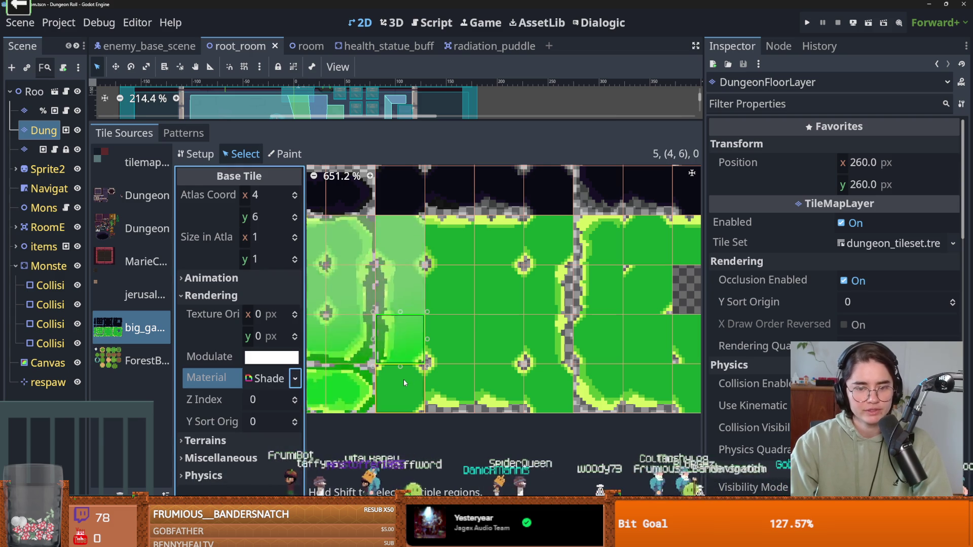
Step: Give bottom-row puddle tiles (4,7), (5,7), (6,7) and (7,7) new ShaderMaterials
left_click(403, 383)
left_click(294, 379)
left_click(243, 433)
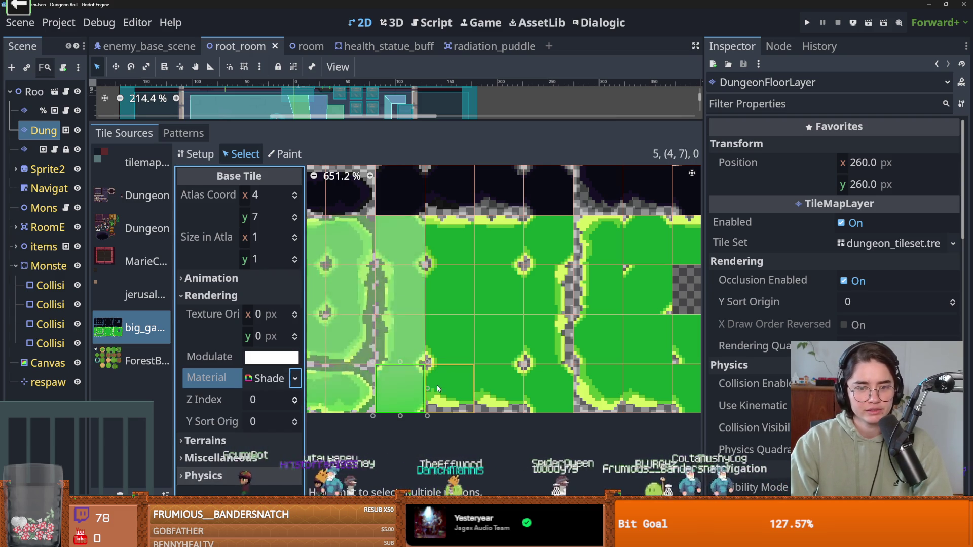
left_click(437, 388)
left_click(295, 379)
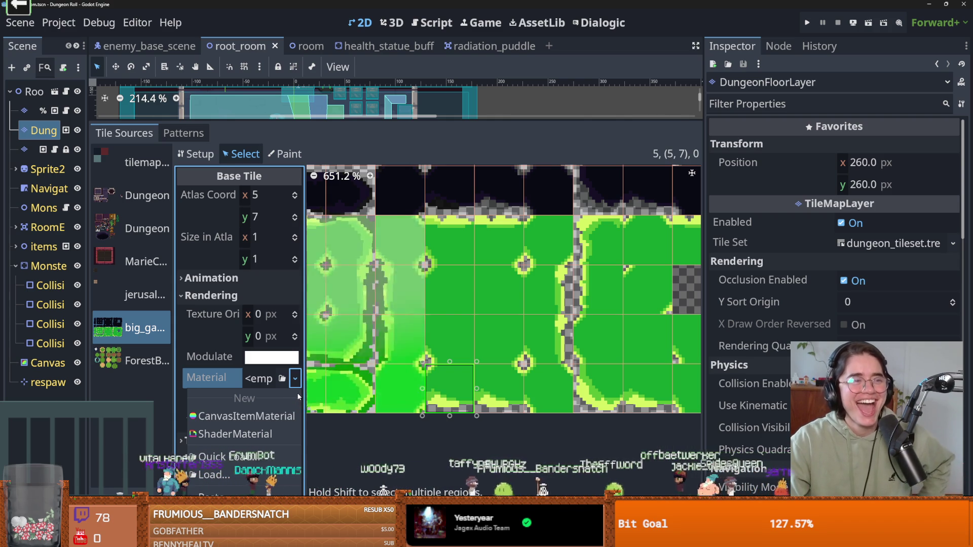
left_click(238, 434)
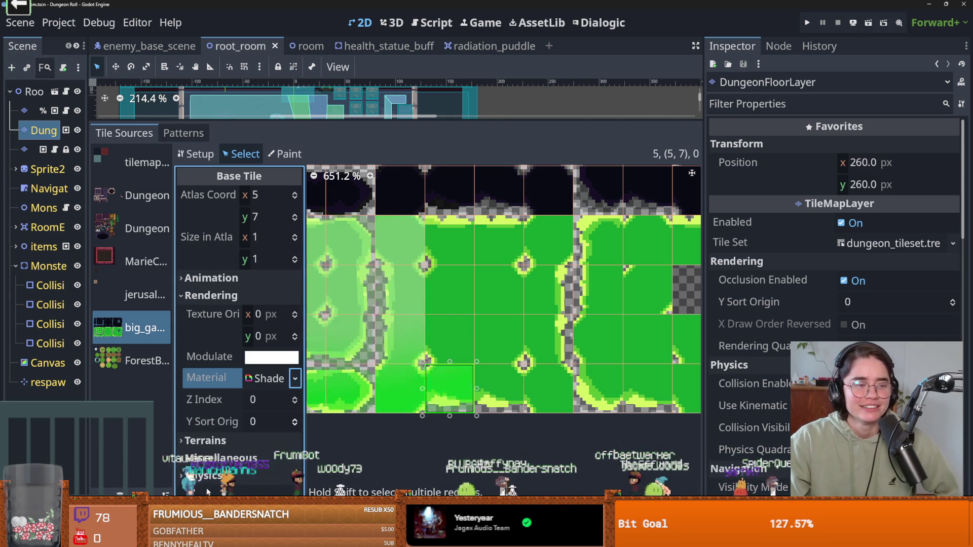
left_click(481, 393)
left_click(295, 378)
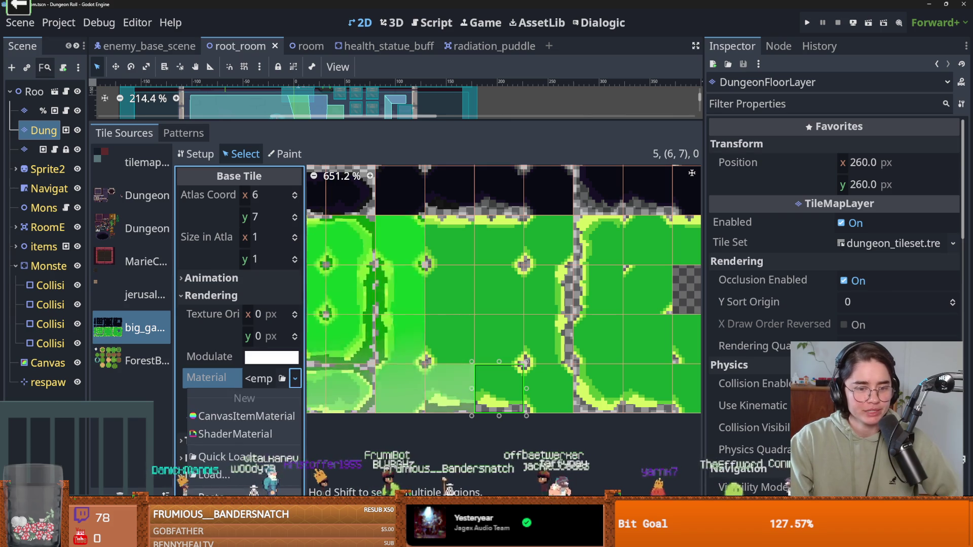
left_click(238, 434)
left_click(548, 389)
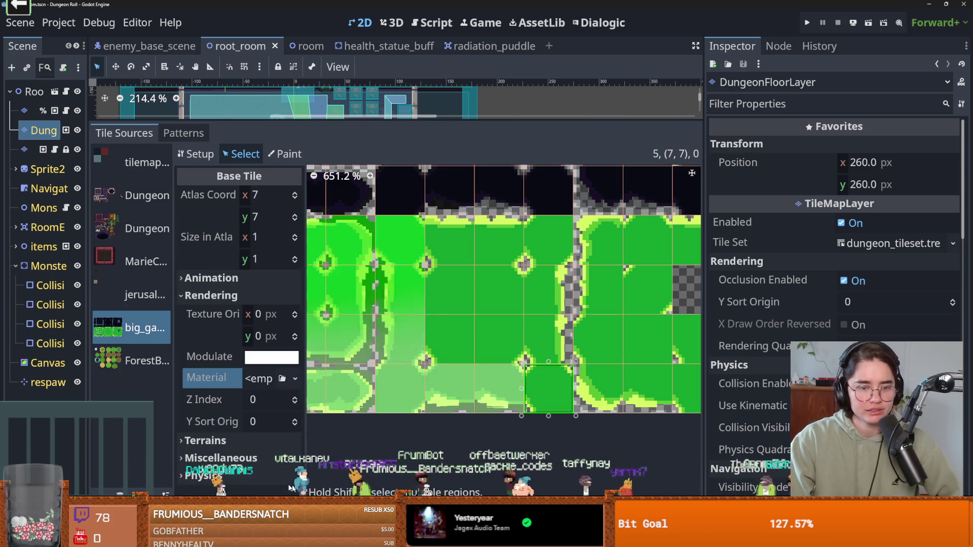
left_click(294, 379)
left_click(240, 435)
Step: Give puddle tiles (5,6), (6,5), (7,5) and (7,4) new ShaderMaterials
left_click(467, 343)
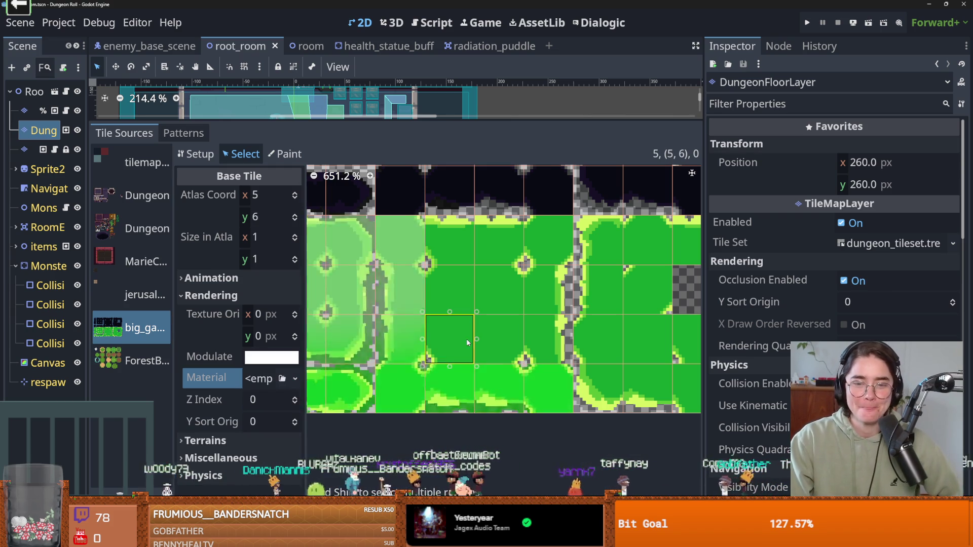
left_click(295, 379)
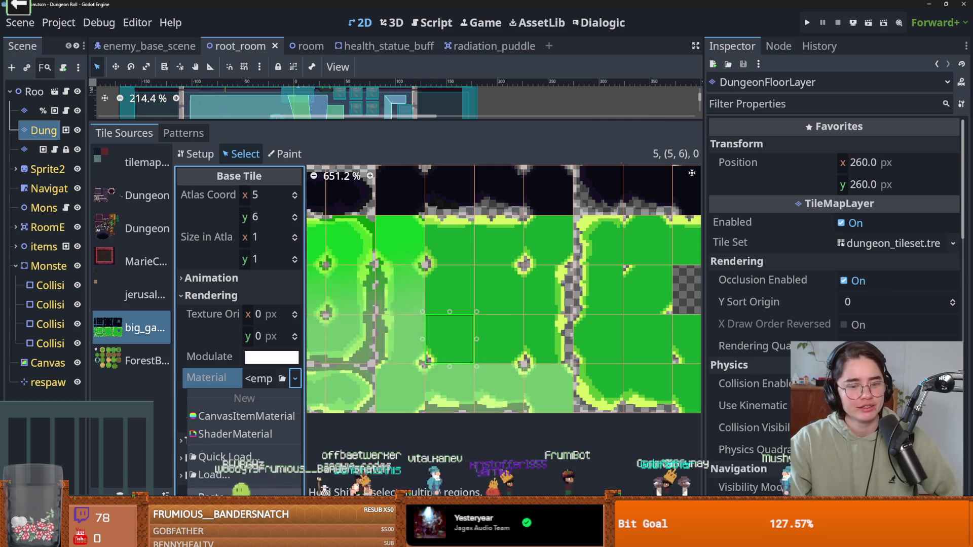
left_click(236, 434)
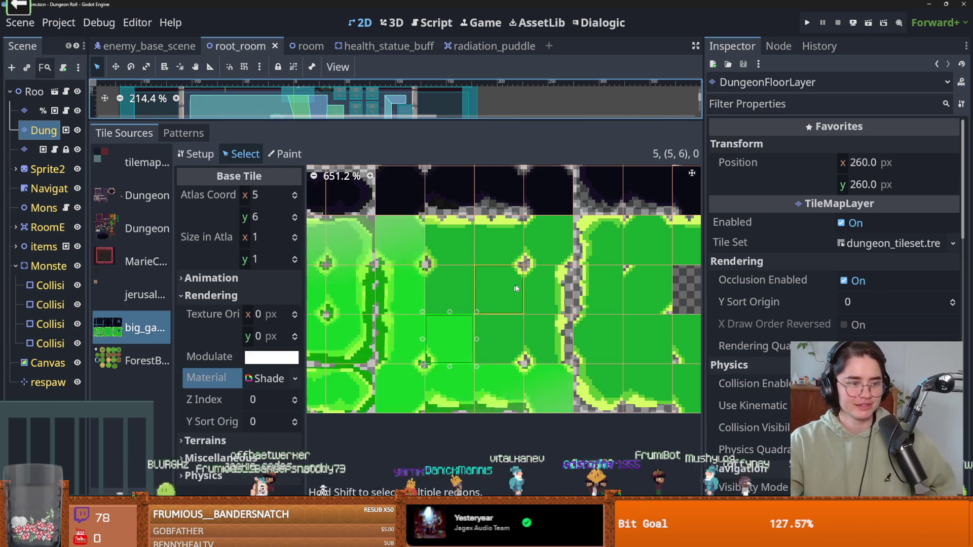
left_click(497, 339)
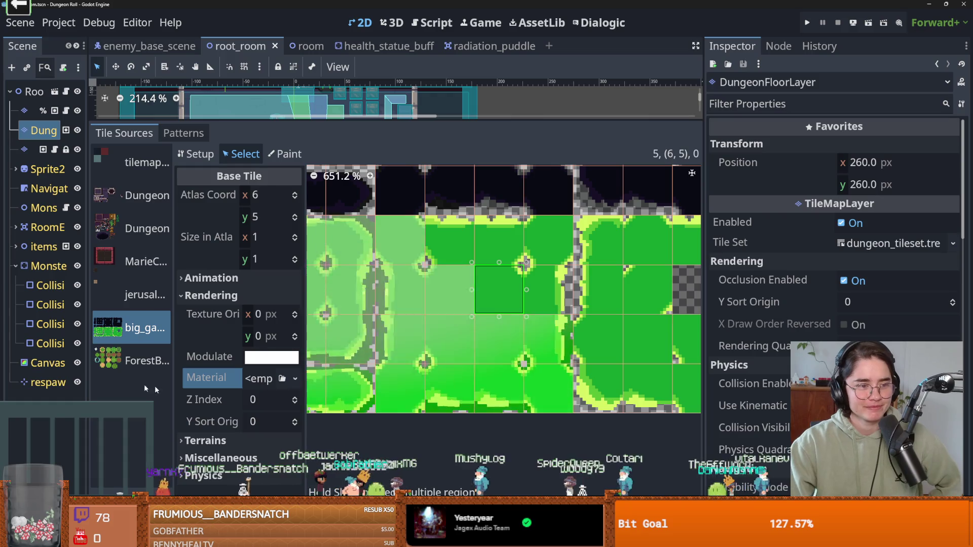
left_click(500, 289)
left_click(286, 379)
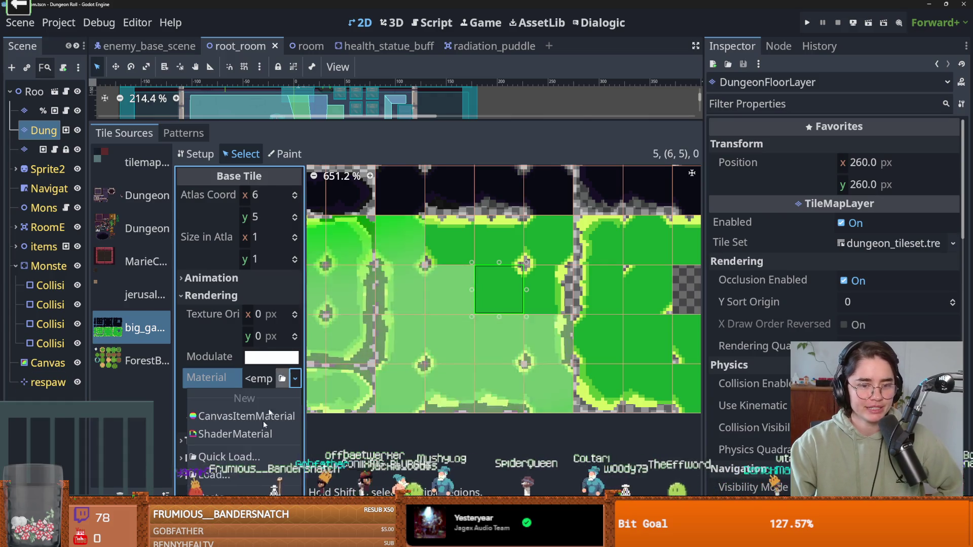
left_click(218, 491)
left_click(549, 289)
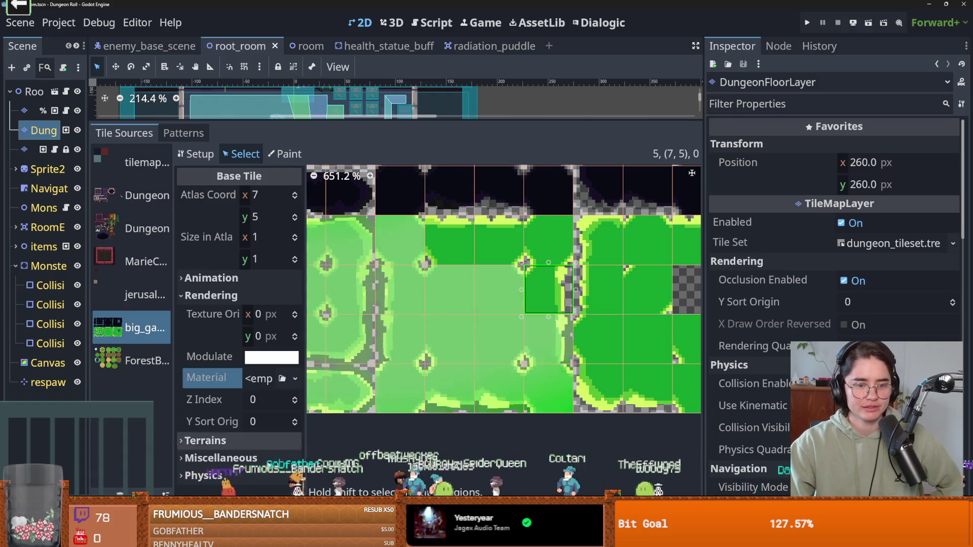
left_click(295, 379)
left_click(218, 415)
left_click(548, 240)
left_click(294, 378)
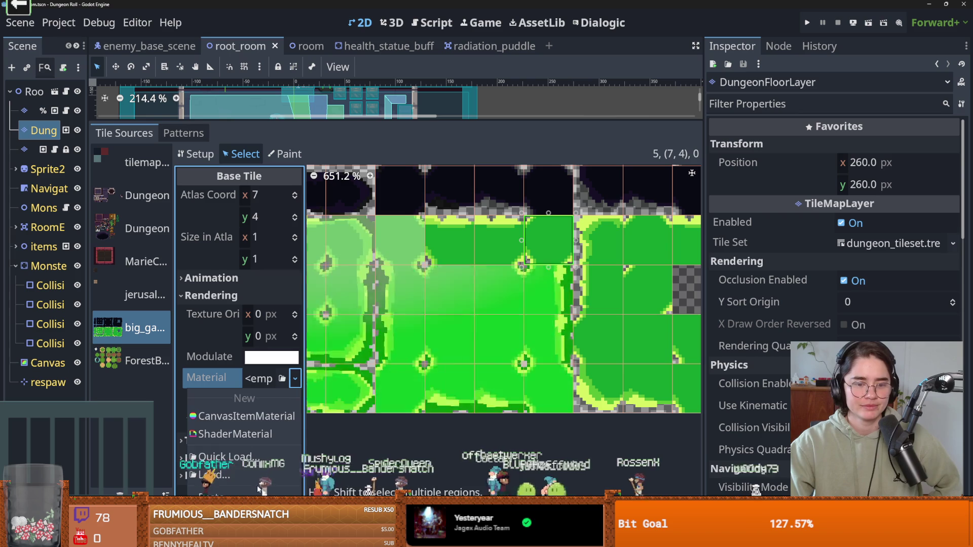
left_click(217, 415)
Step: Give puddle tiles (6,4) and (5,4) new ShaderMaterials
left_click(499, 239)
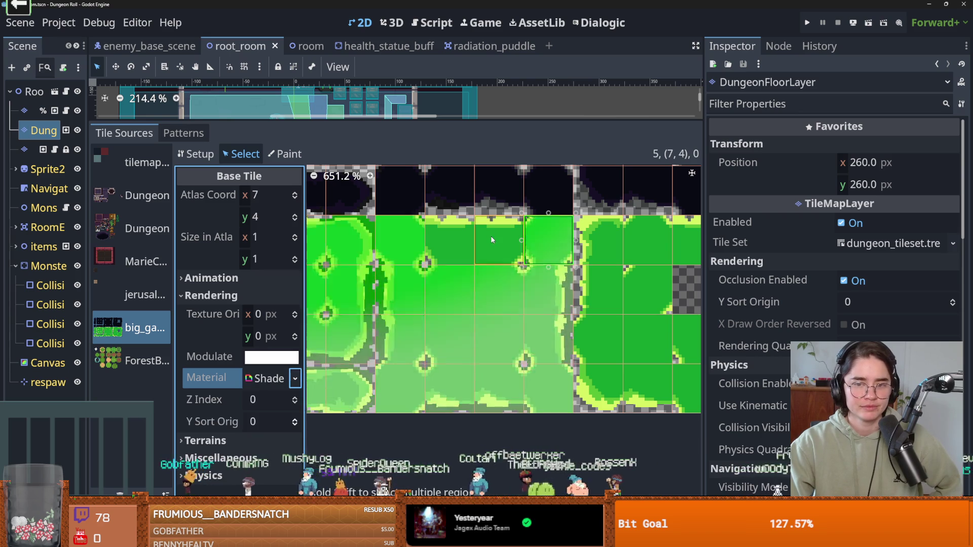
left_click(295, 378)
left_click(218, 431)
left_click(454, 234)
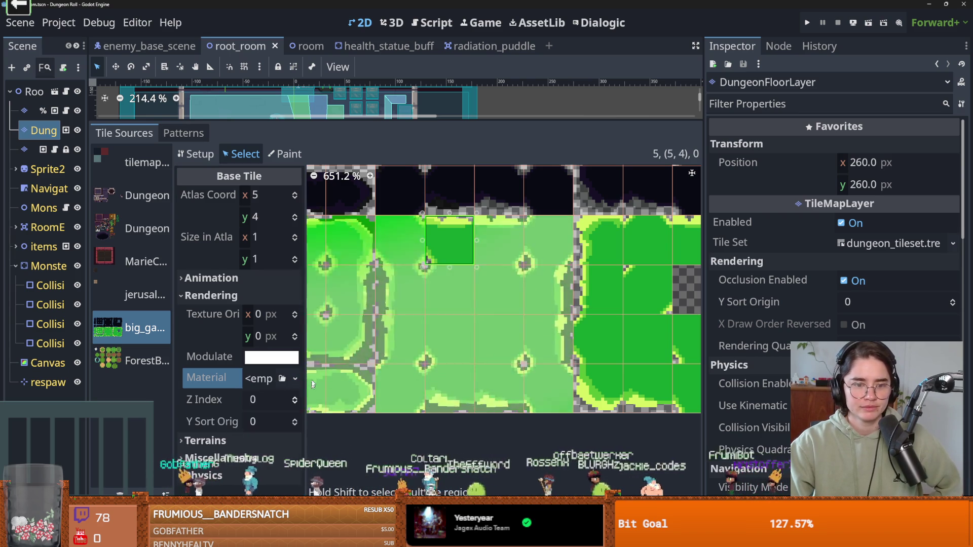
left_click(295, 378)
left_click(218, 426)
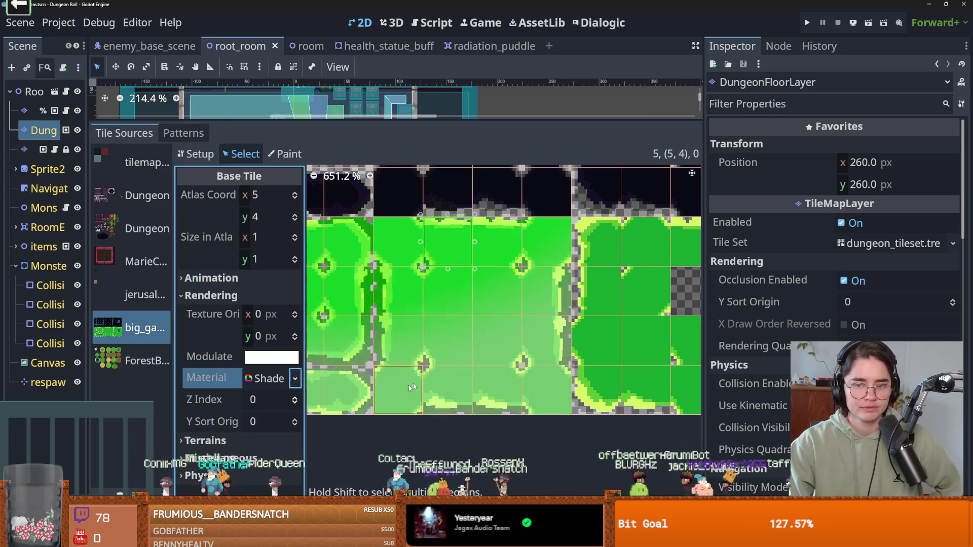
scroll(413, 383, "right", 4)
left_click(415, 239)
Step: Give puddle tiles (8,4), (9,4), (8,5) and (9,5) new ShaderMaterials
left_click(295, 379)
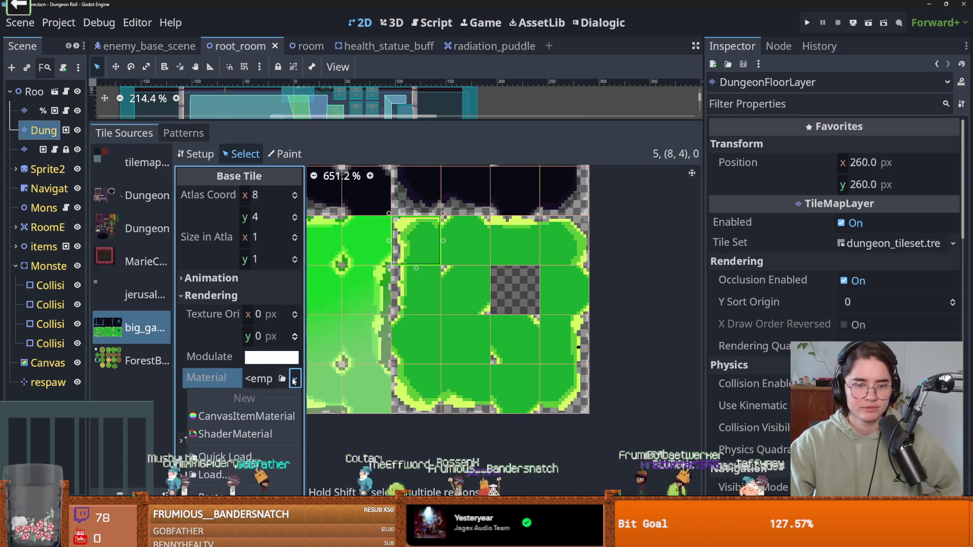
left_click(218, 440)
left_click(465, 241)
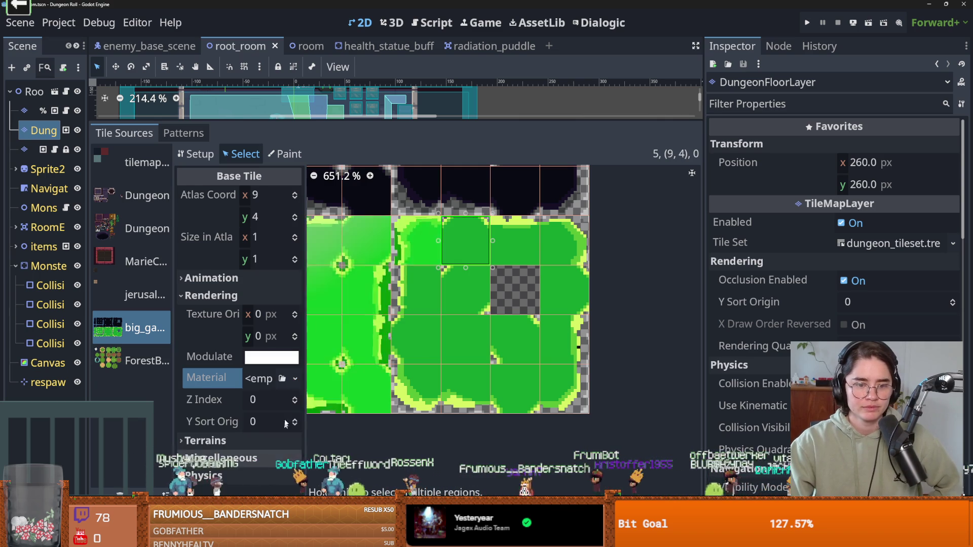
left_click(295, 378)
left_click(253, 434)
left_click(426, 304)
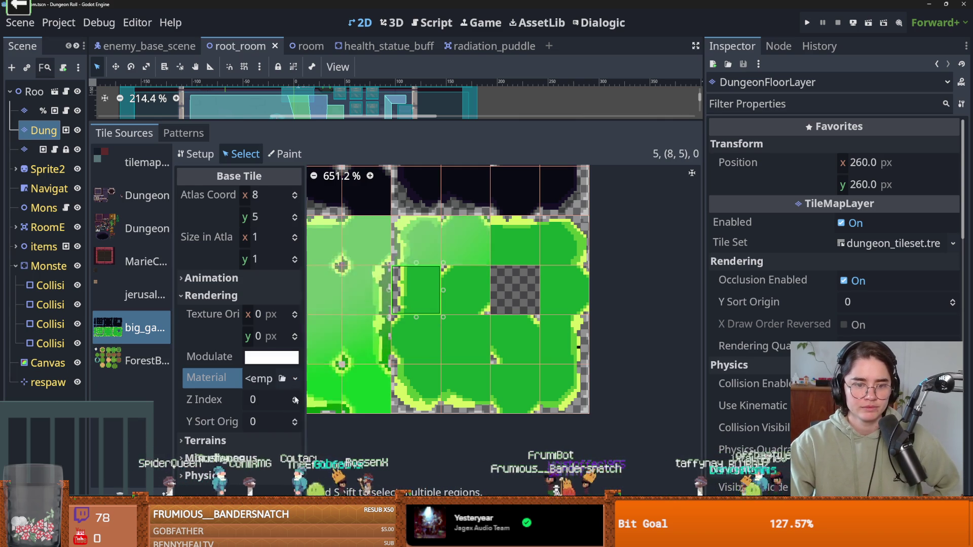
left_click(295, 379)
left_click(254, 428)
left_click(457, 308)
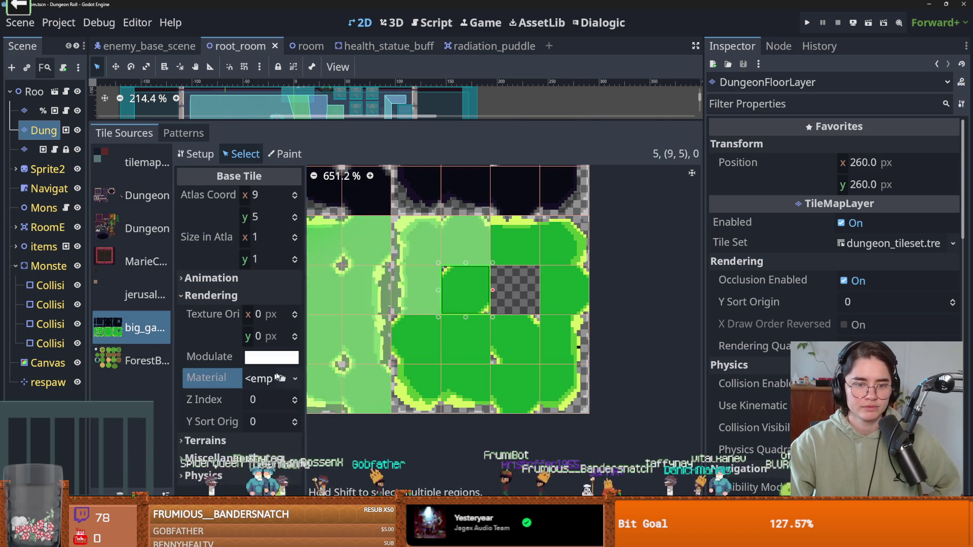
left_click(295, 378)
left_click(248, 430)
Step: Give puddle tiles (8,6), (8,7), (9,6) and (9,7) new ShaderMaterials
left_click(425, 331)
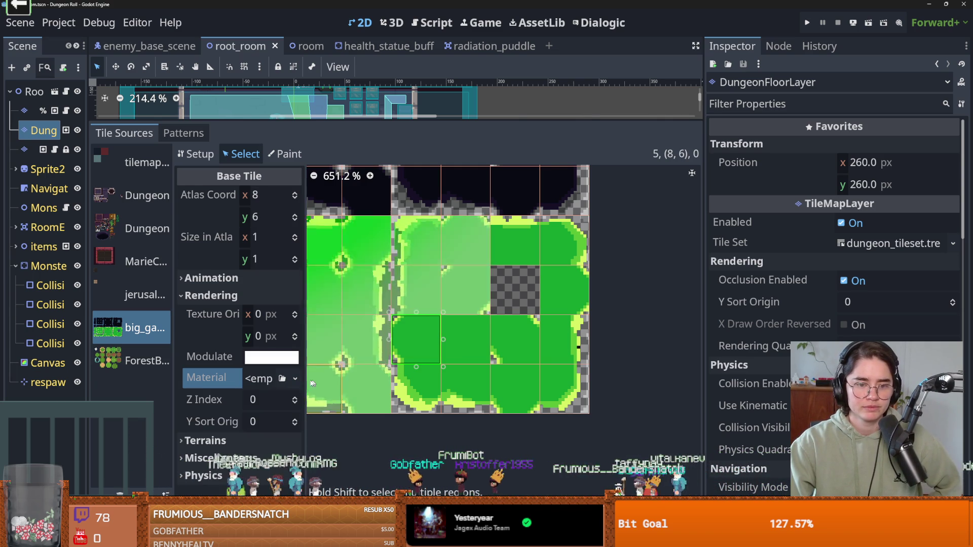
left_click(295, 378)
left_click(249, 431)
left_click(425, 385)
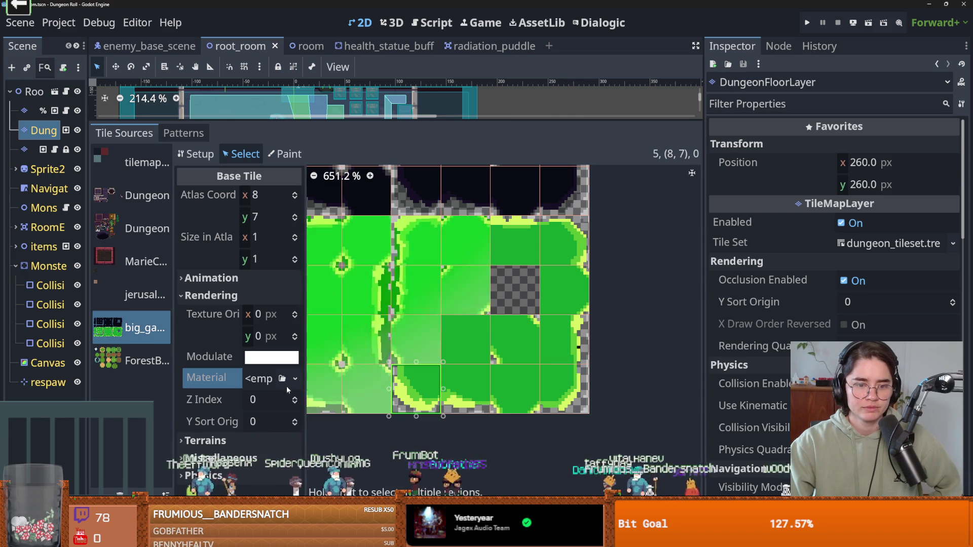
left_click(295, 378)
left_click(248, 431)
left_click(472, 353)
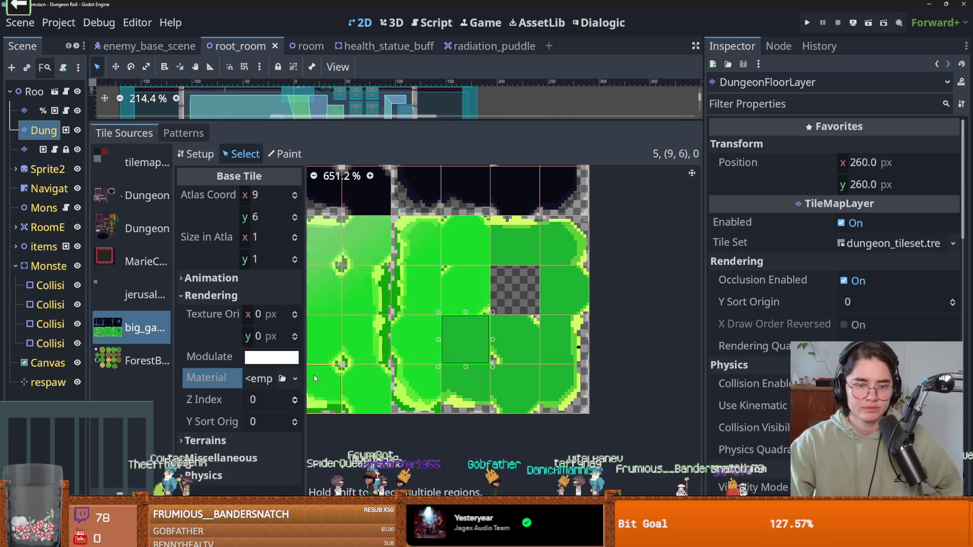
left_click(294, 378)
left_click(248, 431)
left_click(442, 394)
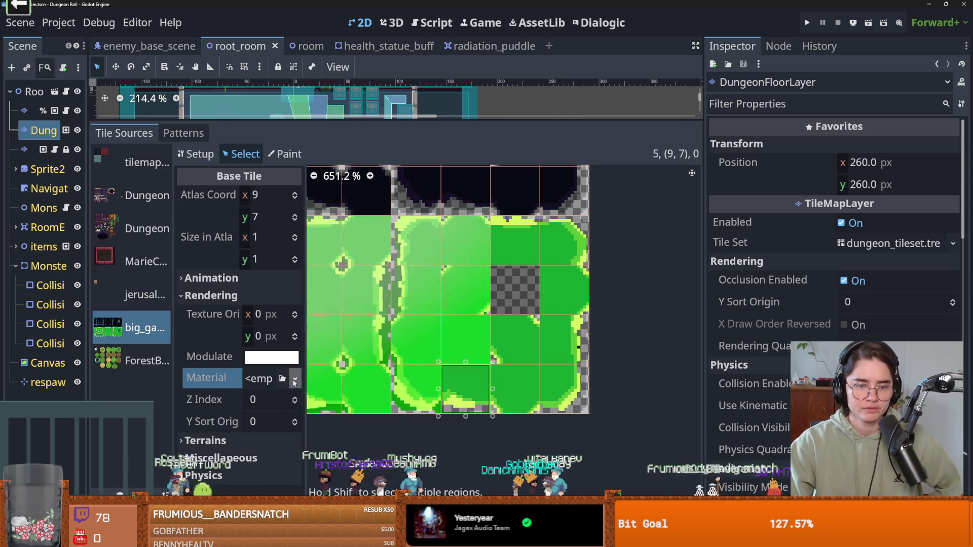
left_click(295, 379)
left_click(249, 430)
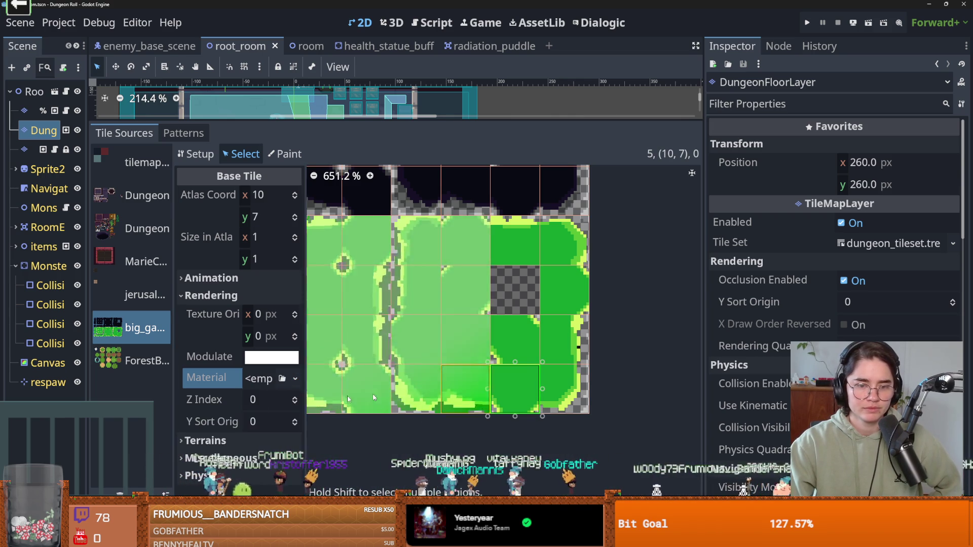
Step: Give puddle tiles (10,7), (11,7), (10,6) and (11,6) new ShaderMaterials
left_click(514, 389)
left_click(295, 378)
left_click(248, 431)
left_click(560, 398)
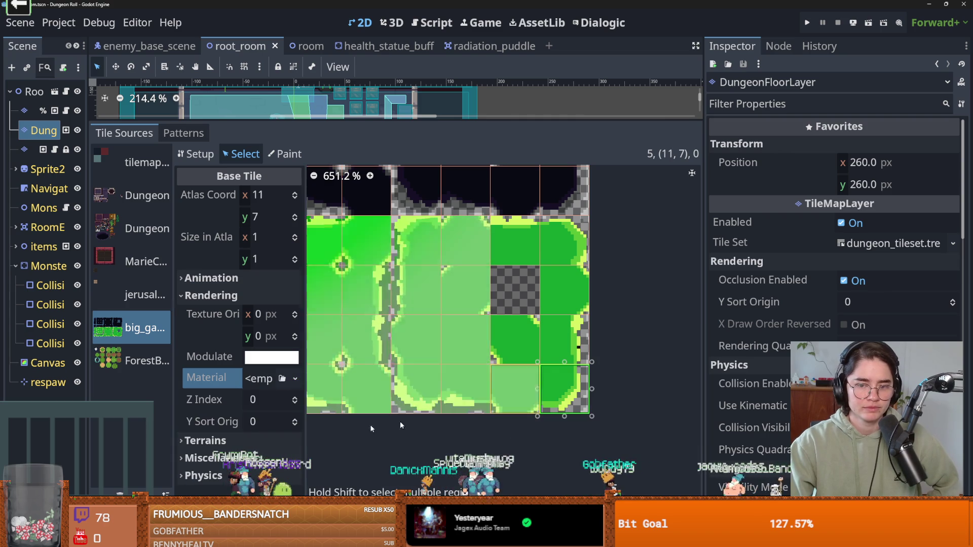
left_click(295, 378)
left_click(248, 431)
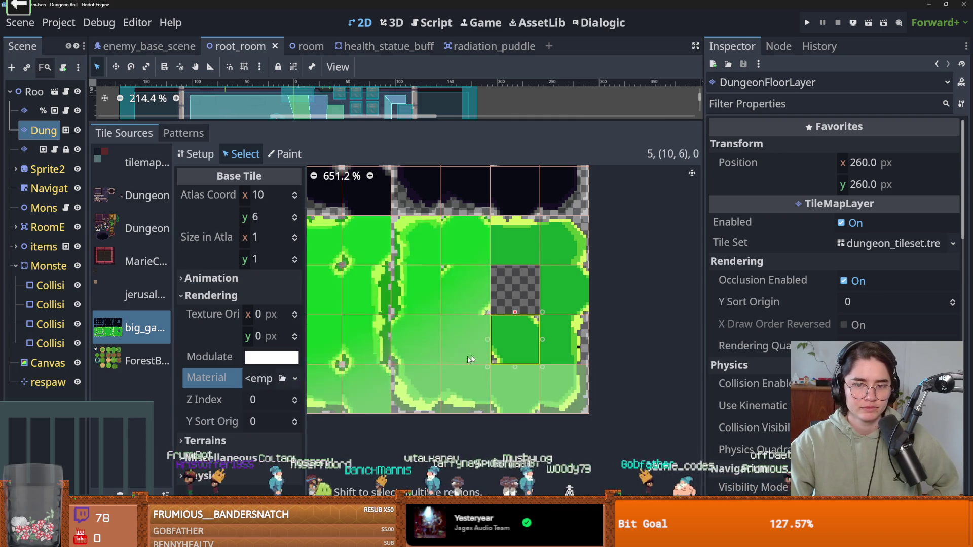
left_click(514, 339)
left_click(295, 379)
left_click(235, 434)
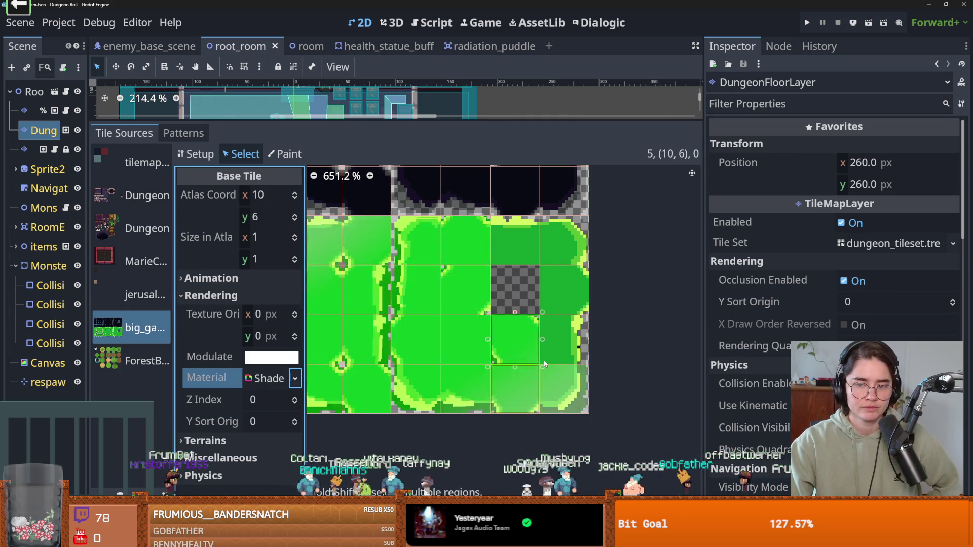
left_click(561, 339)
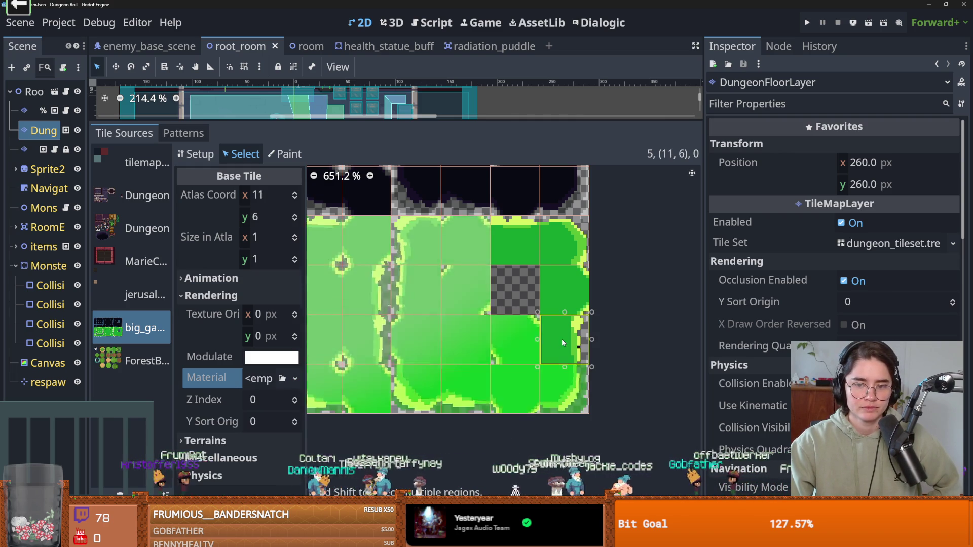
left_click(295, 378)
left_click(235, 434)
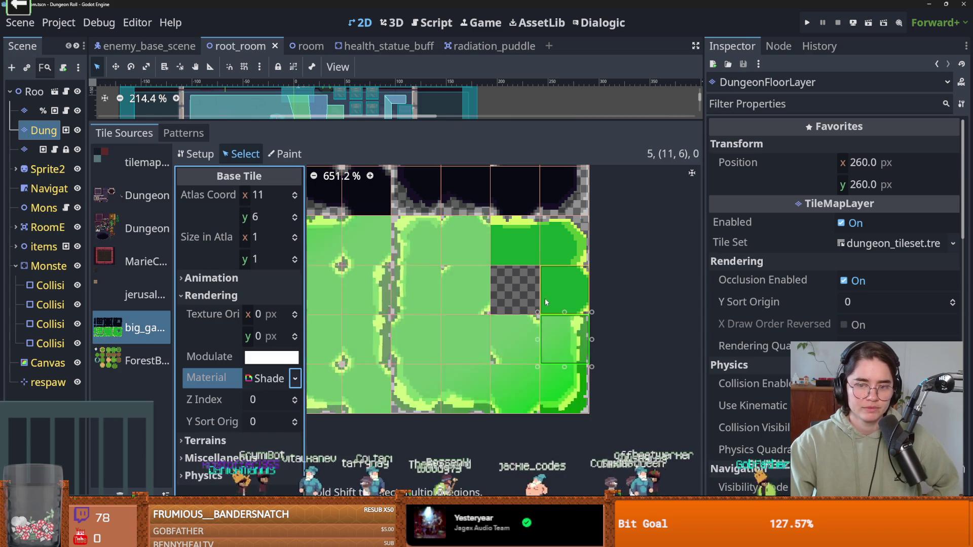
Step: Give tiles (11,5), (11,4) and (10,4) new ShaderMaterials, then enlarge the level view
left_click(545, 298)
left_click(295, 379)
left_click(235, 434)
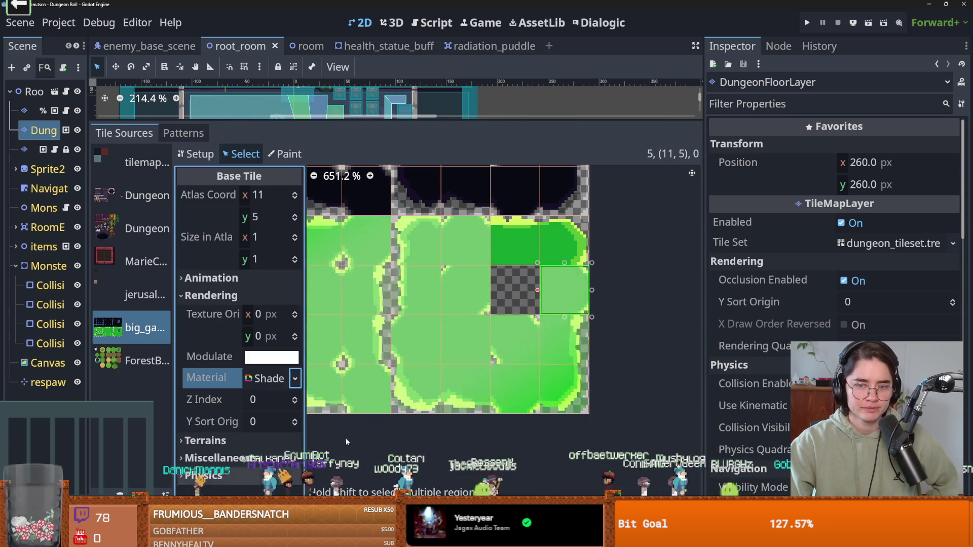
left_click(564, 241)
left_click(295, 379)
left_click(235, 434)
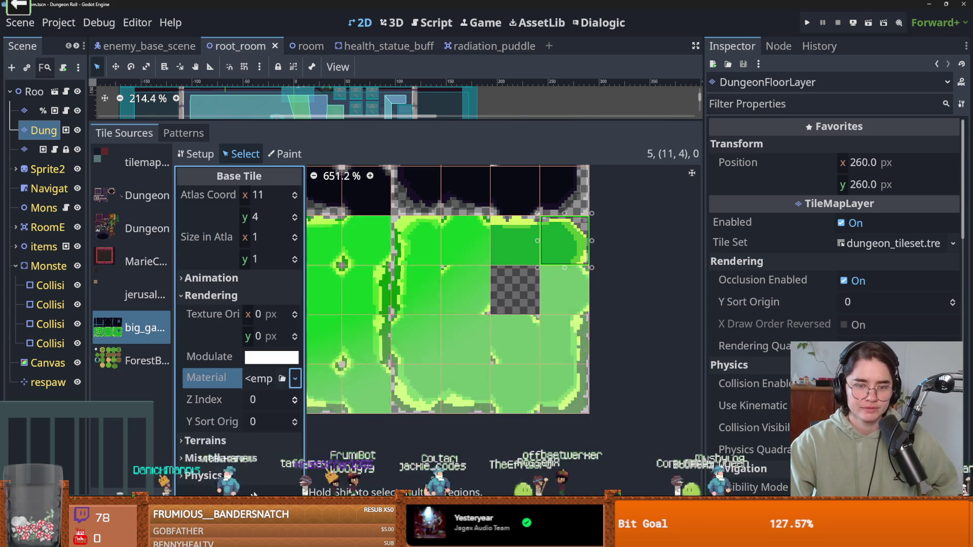
left_click(514, 240)
left_click(295, 378)
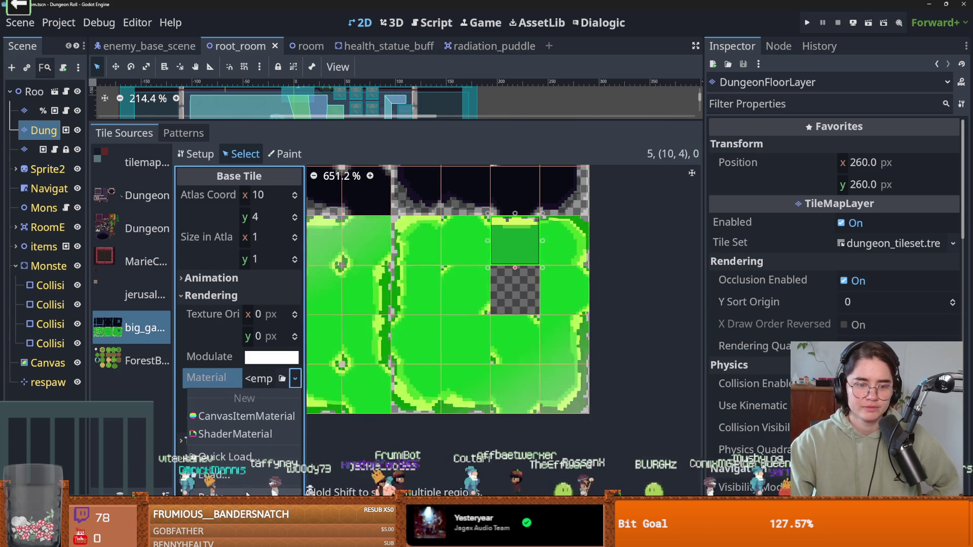
left_click(235, 434)
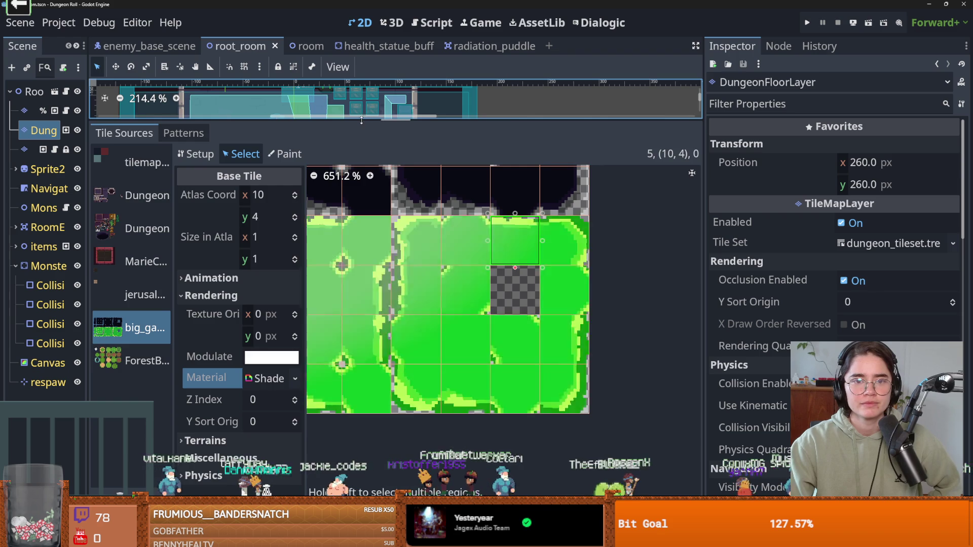
left_click_drag(365, 122, 365, 405)
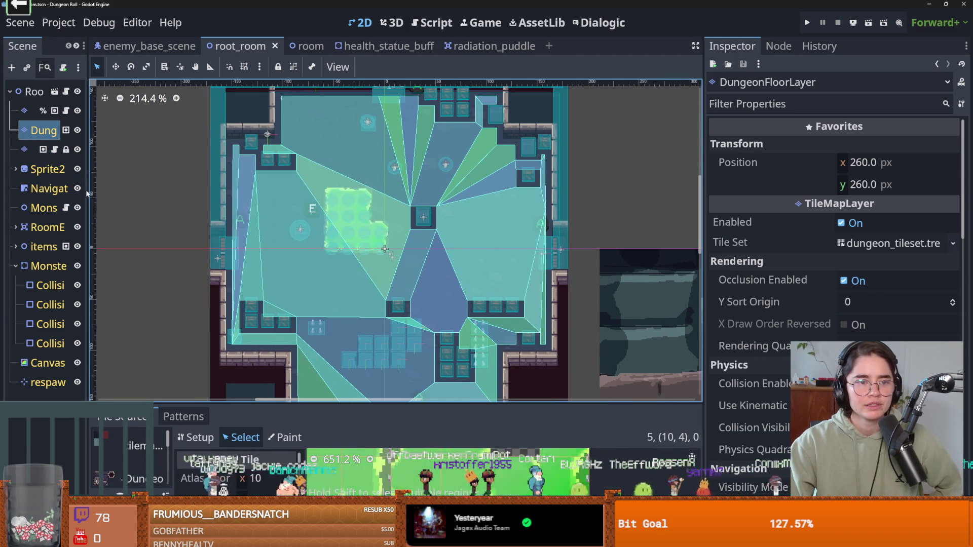
Step: Widen the Scene dock, select TilemapScenes and paint over the puddle block in the room
left_click_drag(87, 191, 278, 190)
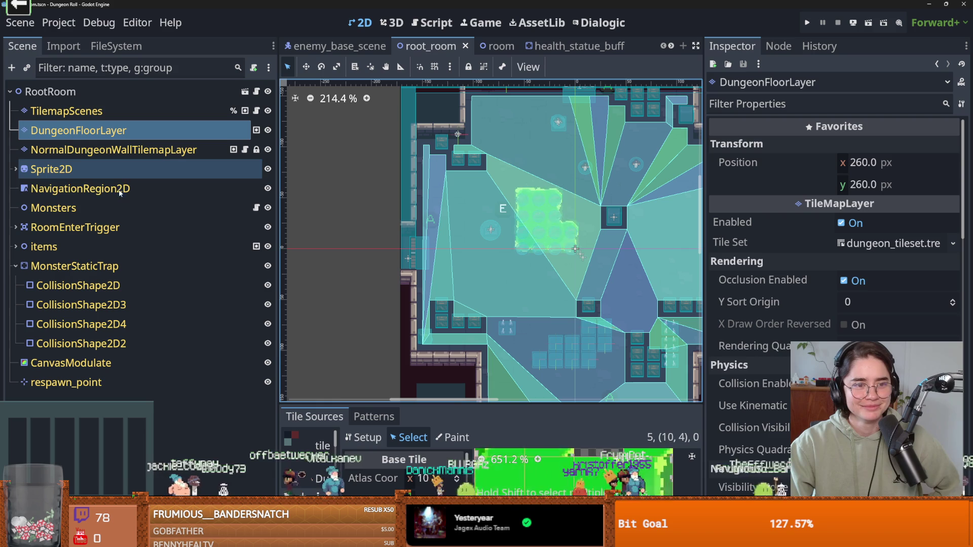
left_click(430, 218)
left_click(527, 253)
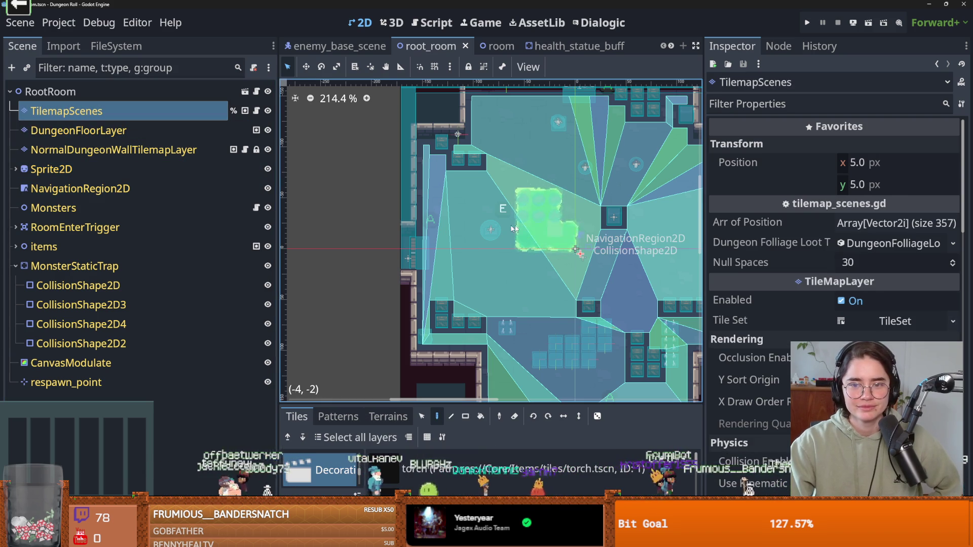
Step: Save and run the game as the Crusader to see the shaded puddle, then close it
left_click(808, 23)
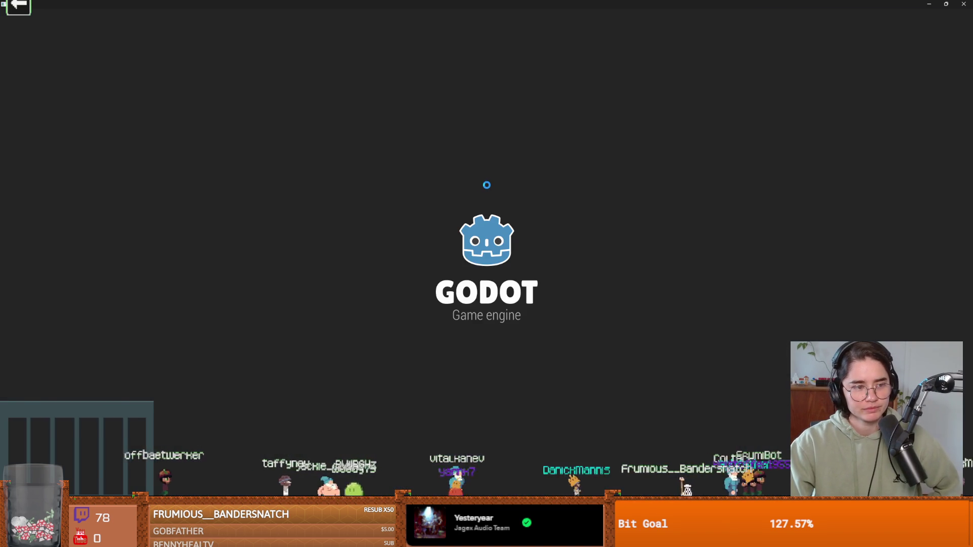
key("Return")
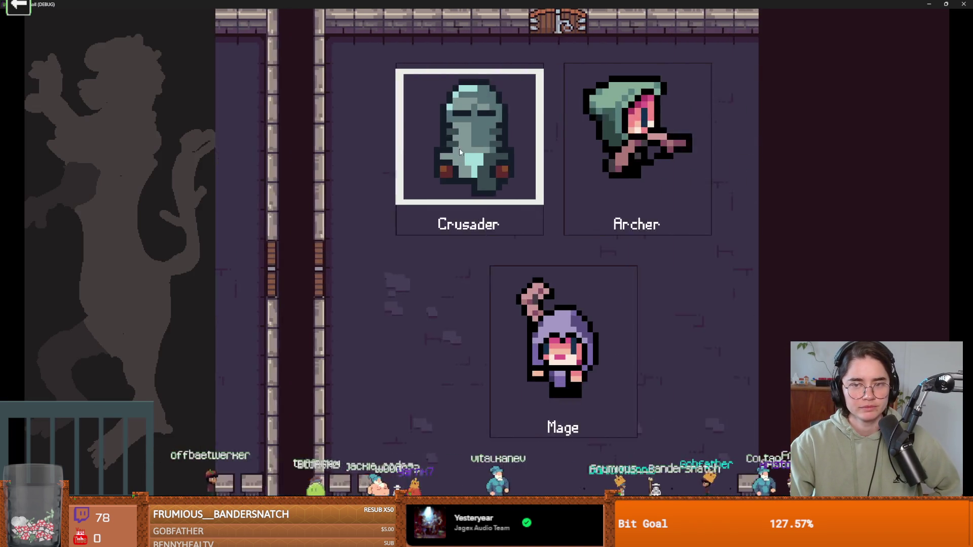
key("Return")
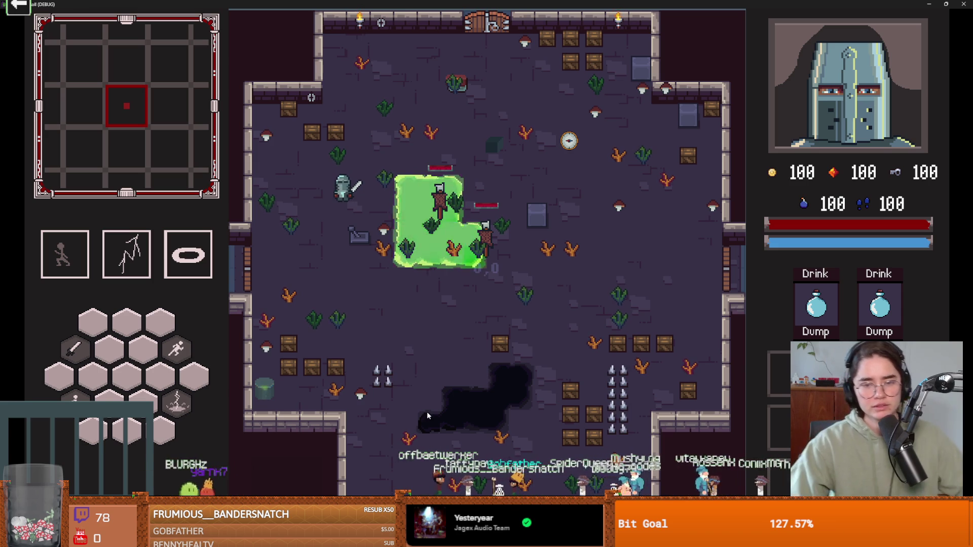
key("super+Down")
left_click(618, 144)
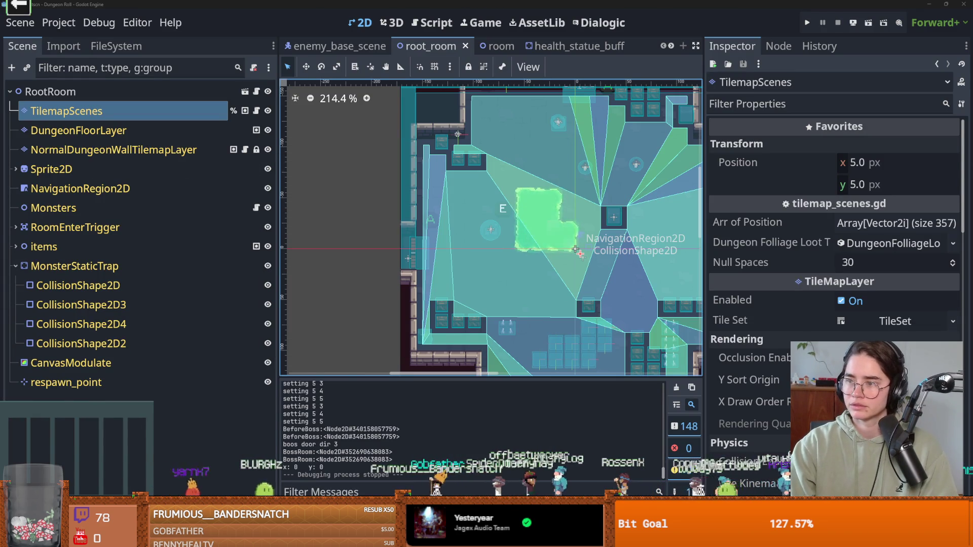
key("alt+Tab")
scroll(374, 325, "down", 1)
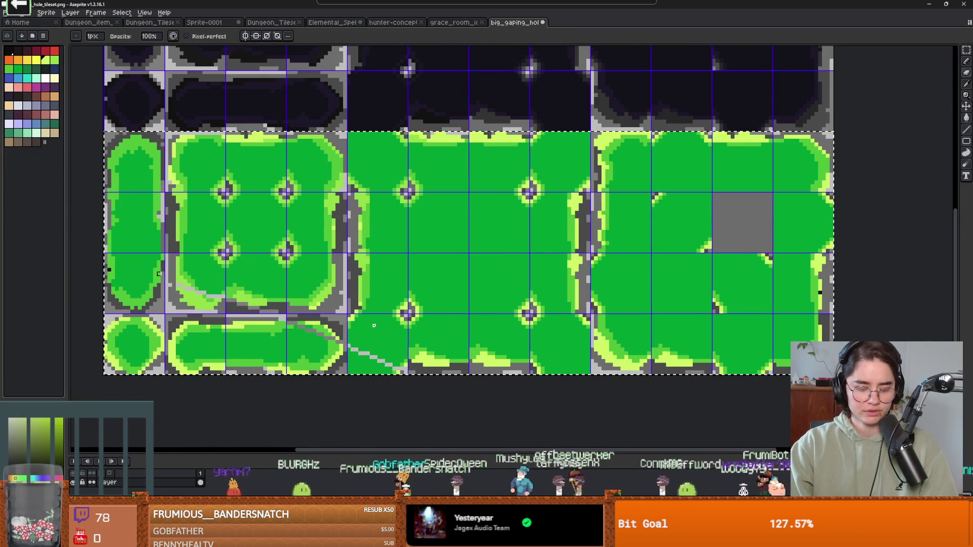
Step: Select the grey edge pixels and the lower green-tile half, then save the tileset
key("ctrl+d")
key("w")
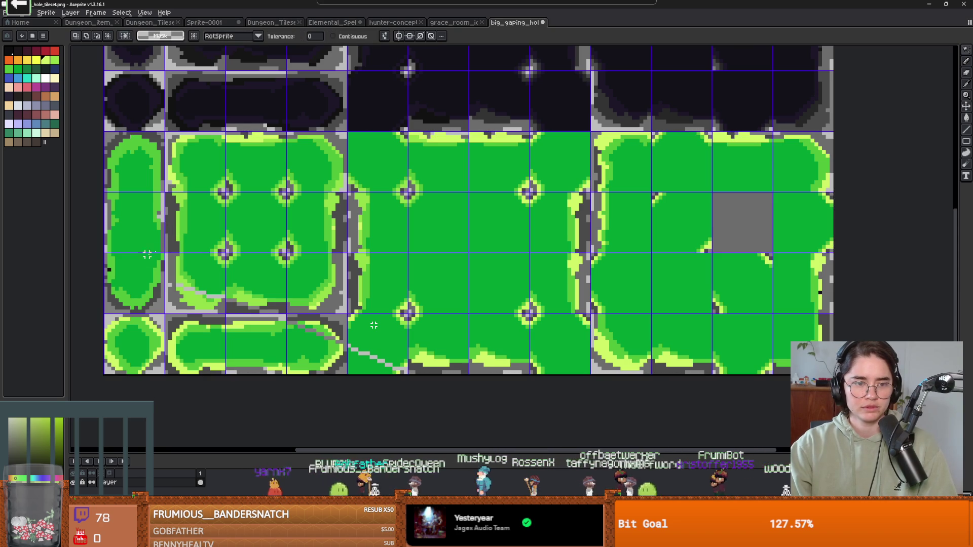
left_click(223, 282)
scroll(249, 279, "down", 2)
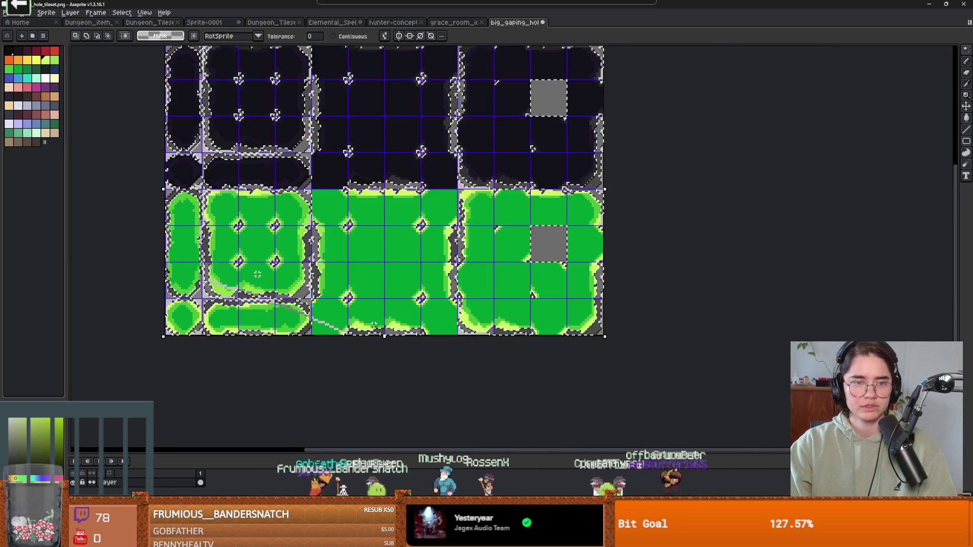
key("m")
left_click_drag(660, 371, 154, 187)
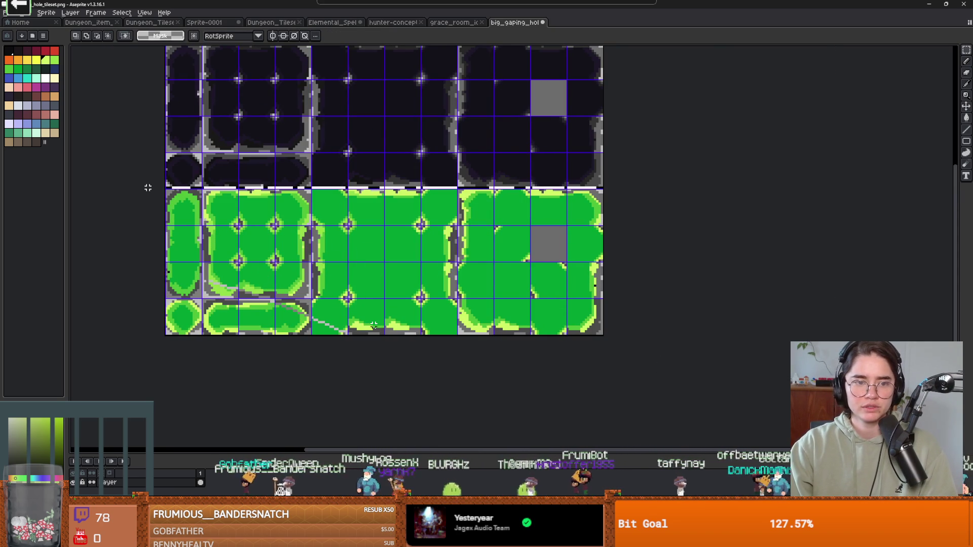
scroll(254, 246, "up", 2)
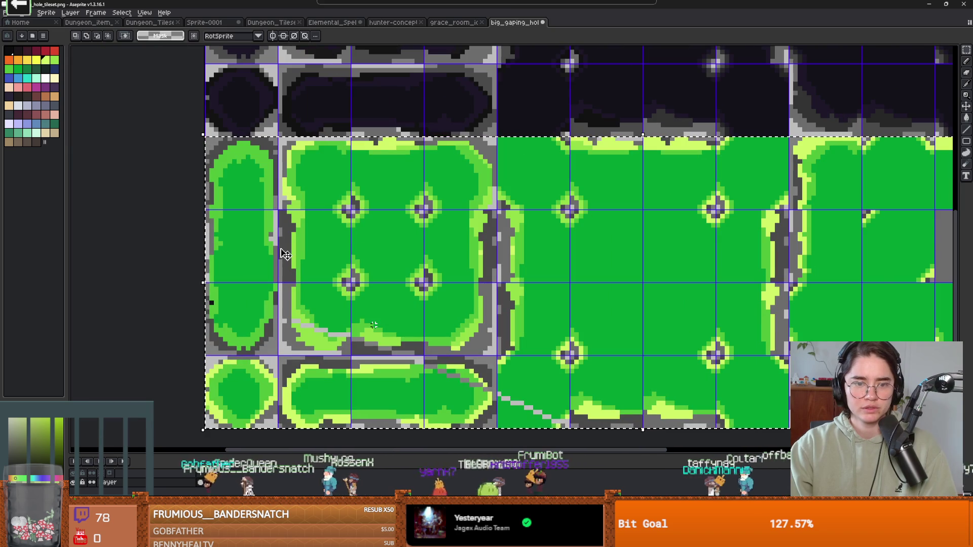
key("b")
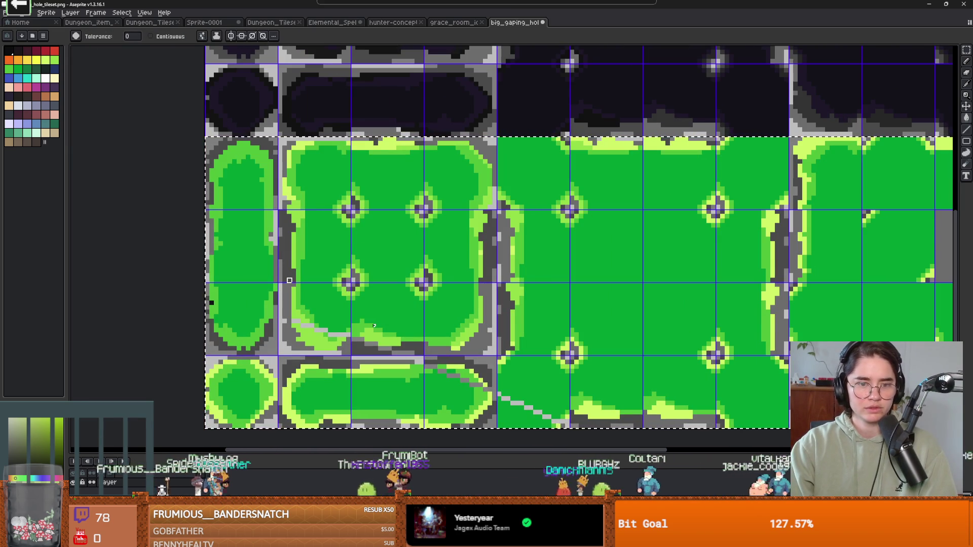
scroll(374, 325, "down", 1)
key("ctrl+s")
Step: Paint a light-green block at the lower right of the tileset
scroll(374, 325, "up", 1)
key("b")
left_click_drag(790, 329, 768, 337)
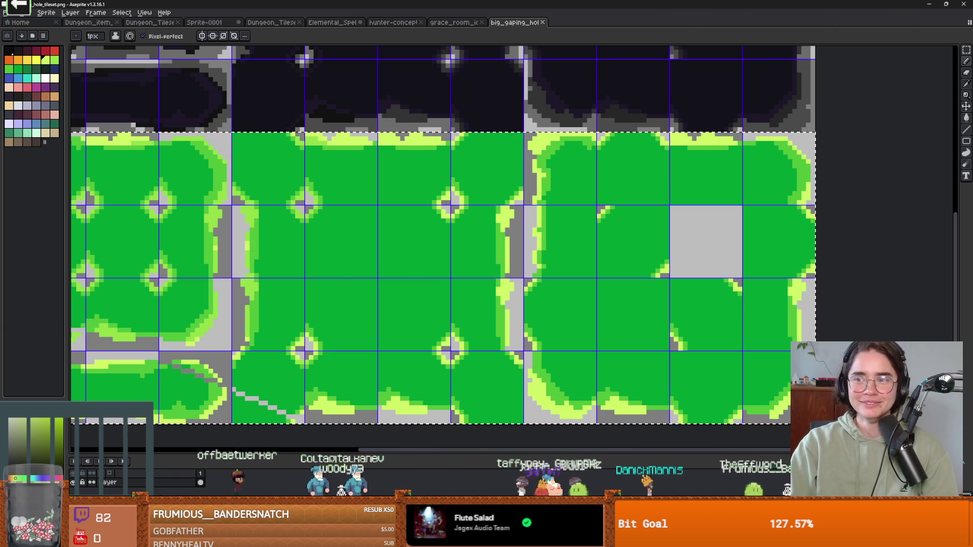
key("alt+Tab")
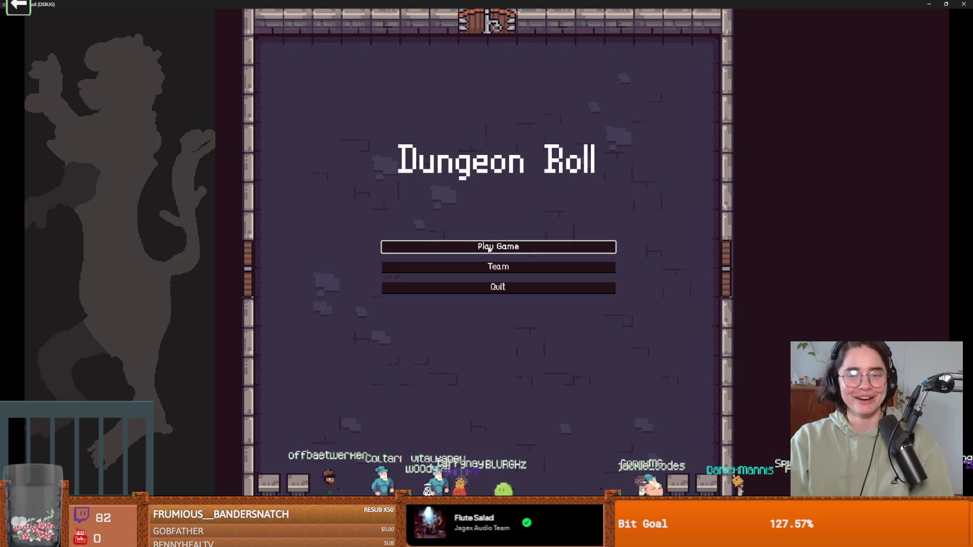
Step: Play as the Crusader, walk around the radiation puddle, then close the game window
left_click(489, 249)
left_click(368, 231)
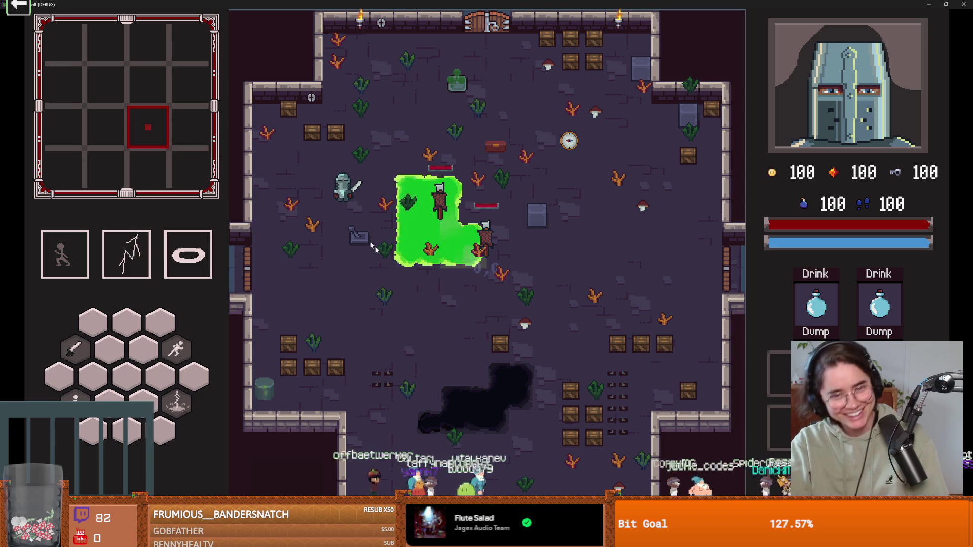
key("w+d")
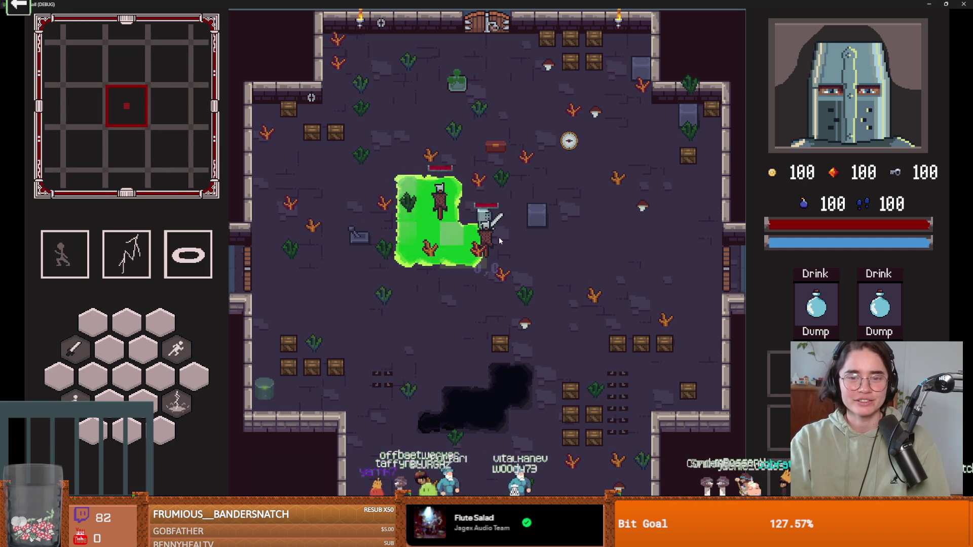
key("w+a")
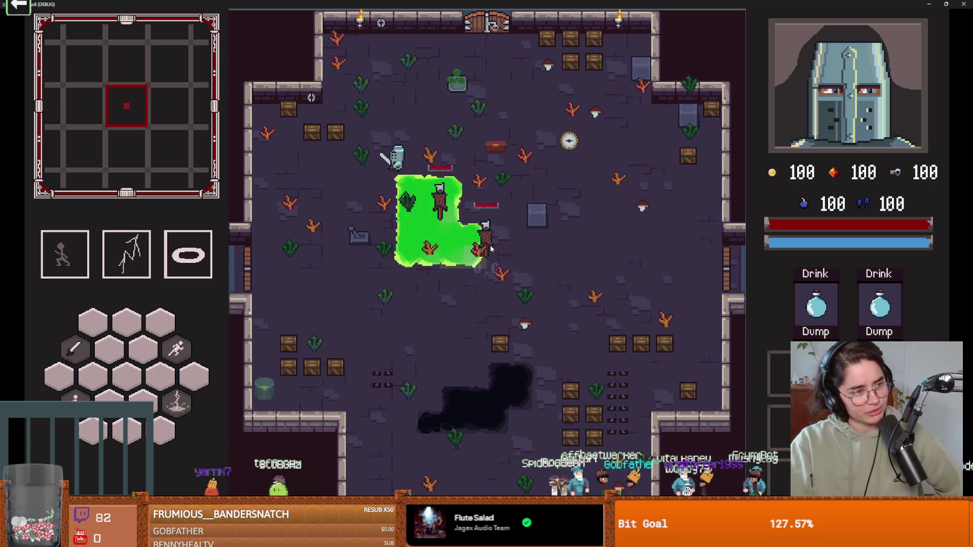
key("super+Down")
left_click(564, 182)
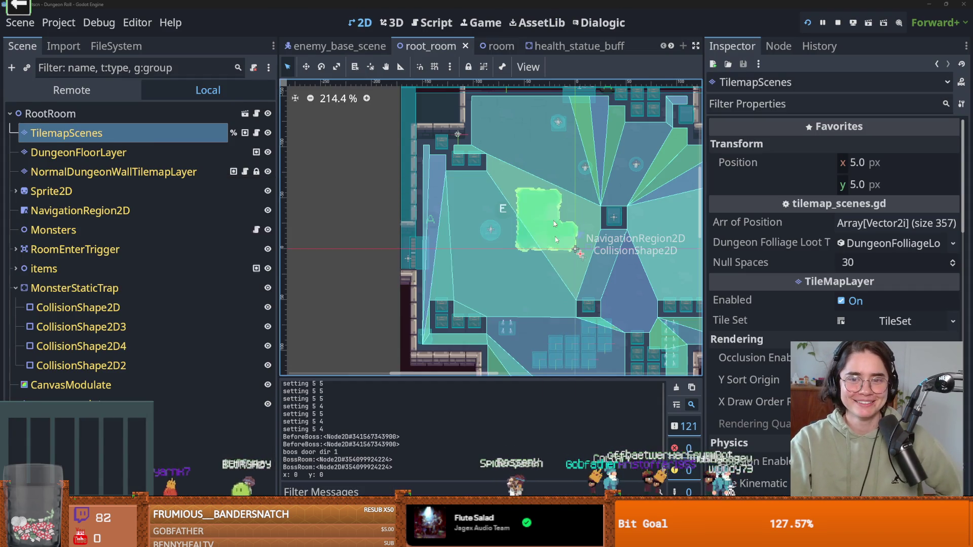
Step: On DungeonFloorLayer, paint the radiation terrain across the room's middle, then save and run with F5
left_click(78, 131)
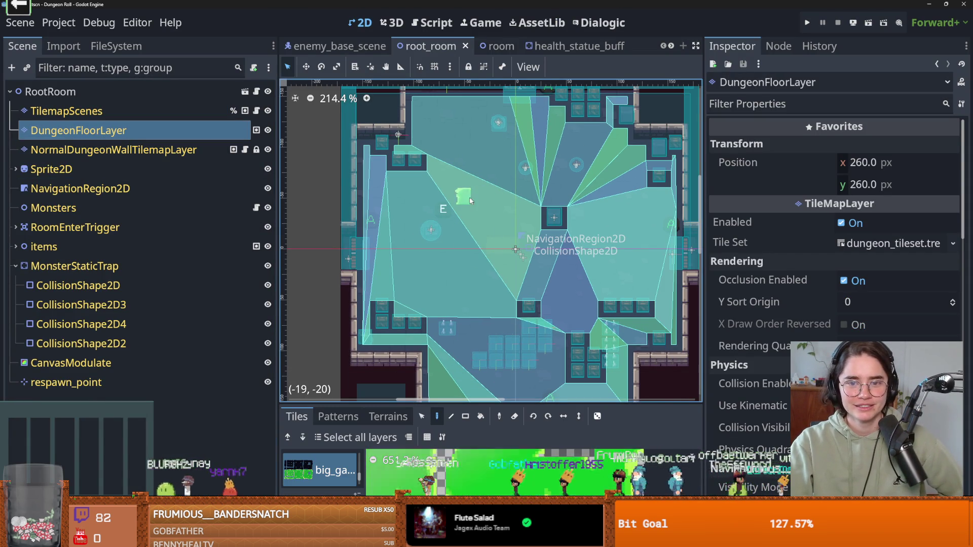
scroll(503, 260, "up", 5)
scroll(456, 249, "down", 4)
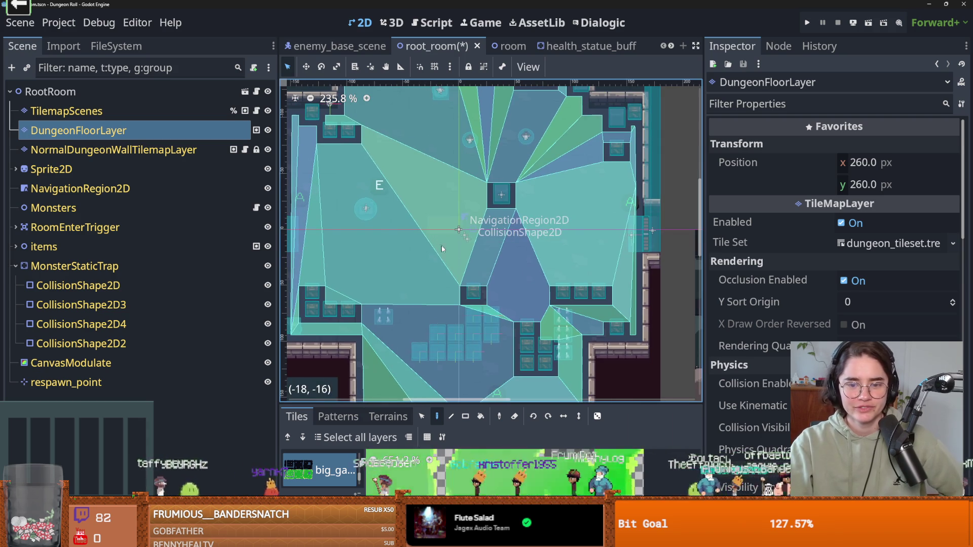
left_click(398, 417)
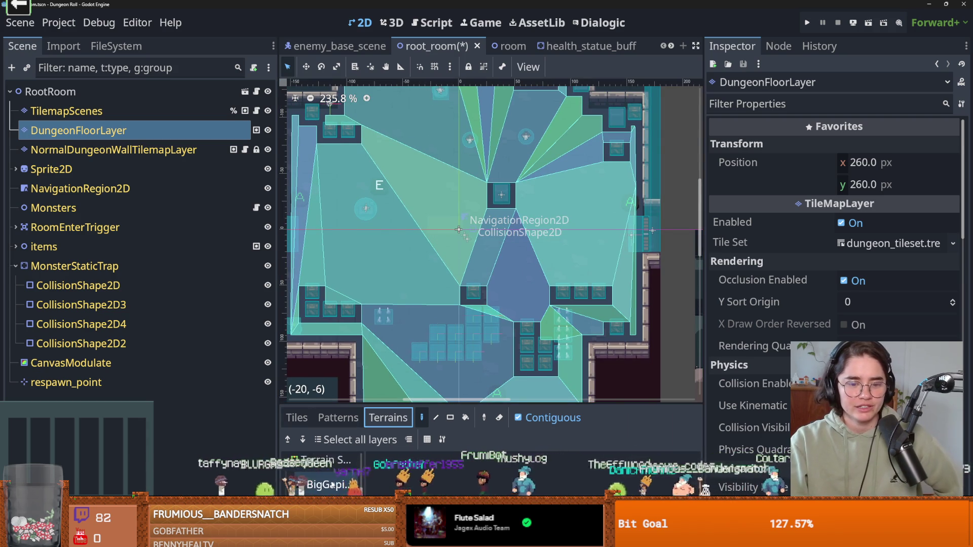
left_click(332, 484)
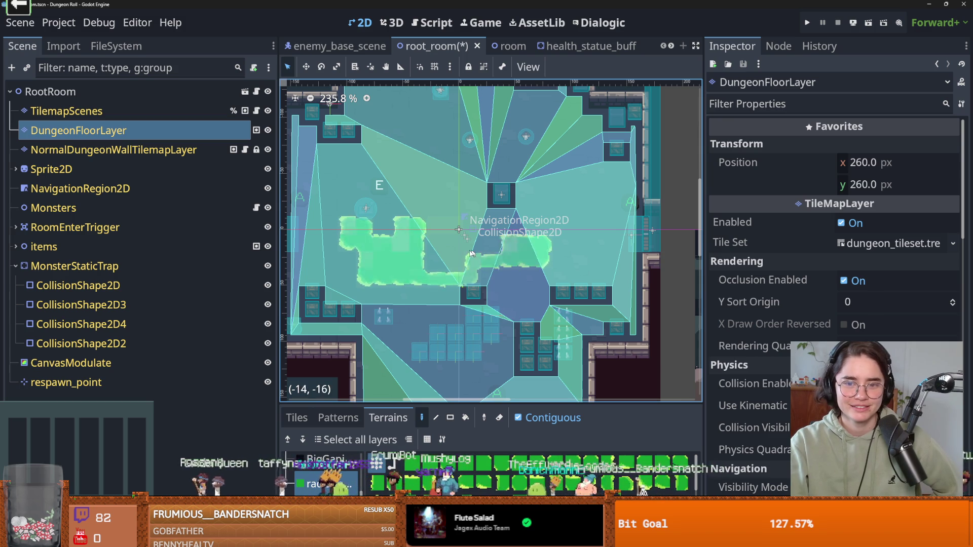
left_click_drag(471, 254, 389, 254)
key("F5")
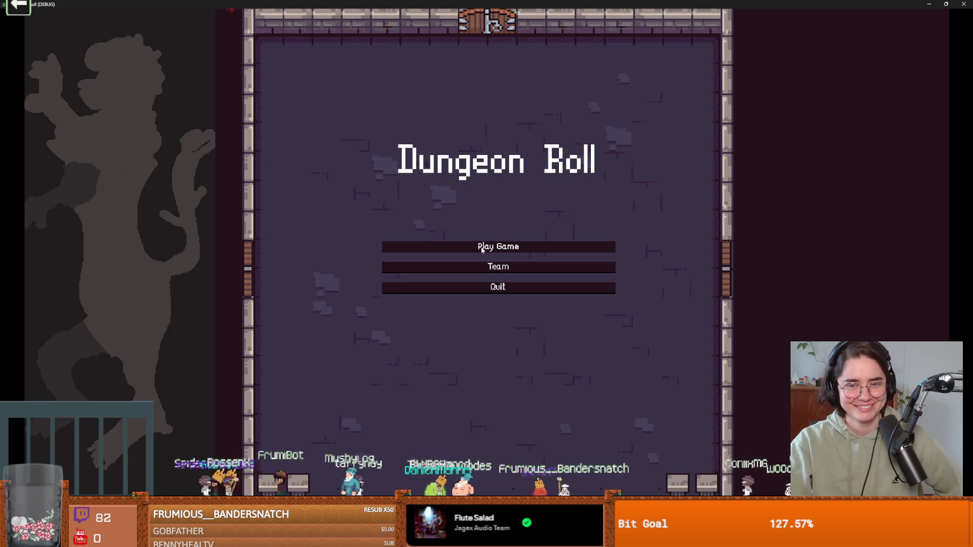
Step: Start a Crusader run to view the extended pulsing puddle, then close the game
left_click(482, 249)
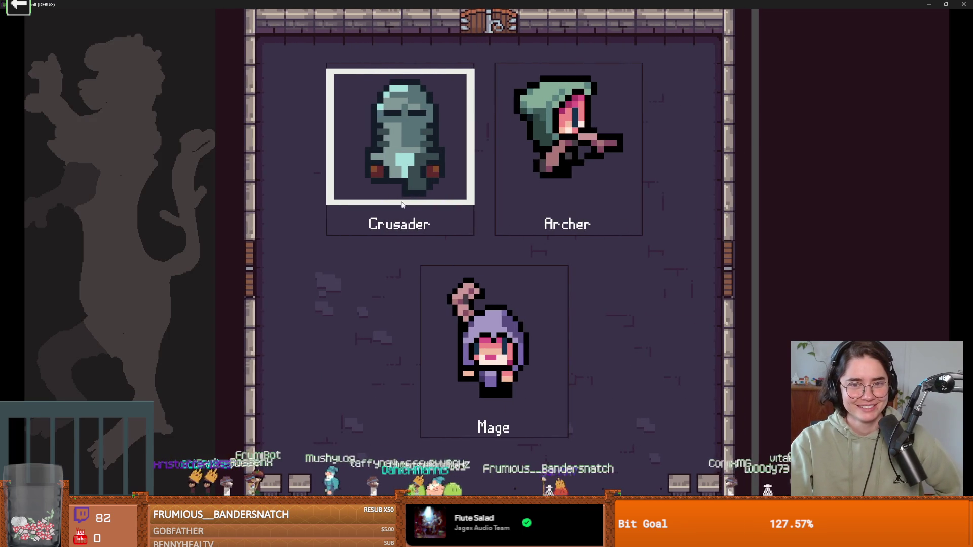
left_click(429, 235)
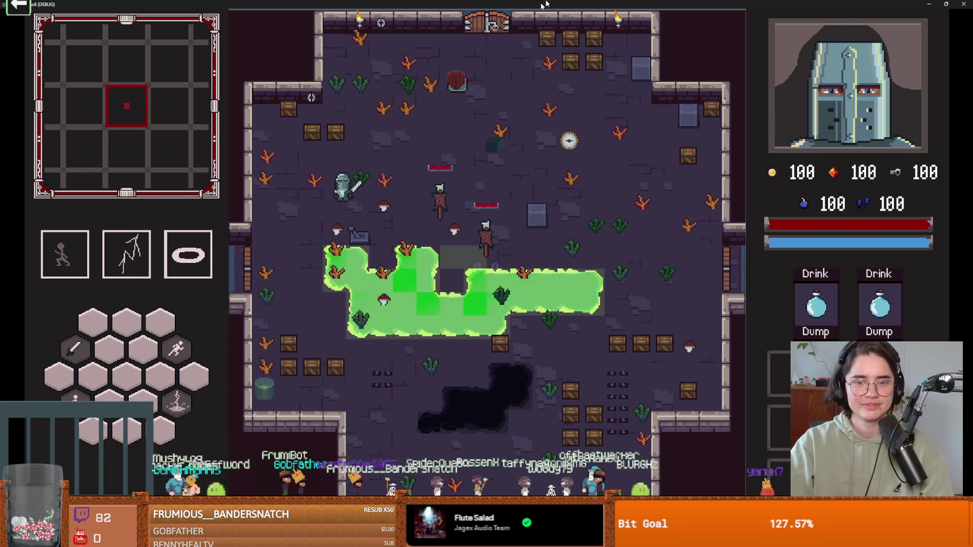
key("F11")
key("F8")
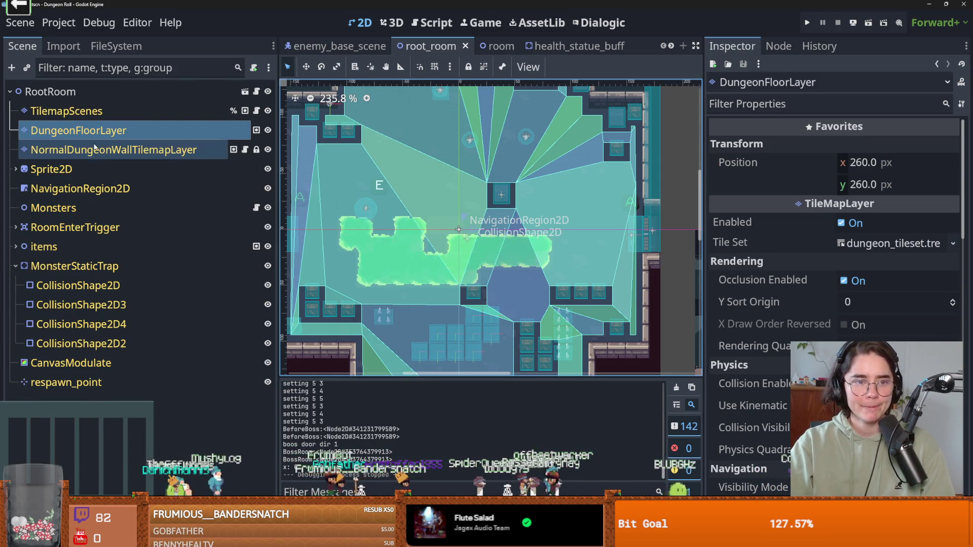
Step: Browse the NormalDungeonWallTilemapLayer tileset's dungeon props and wall tile sources in an enlarged panel
left_click(113, 150)
left_click_drag(406, 403, 406, 259)
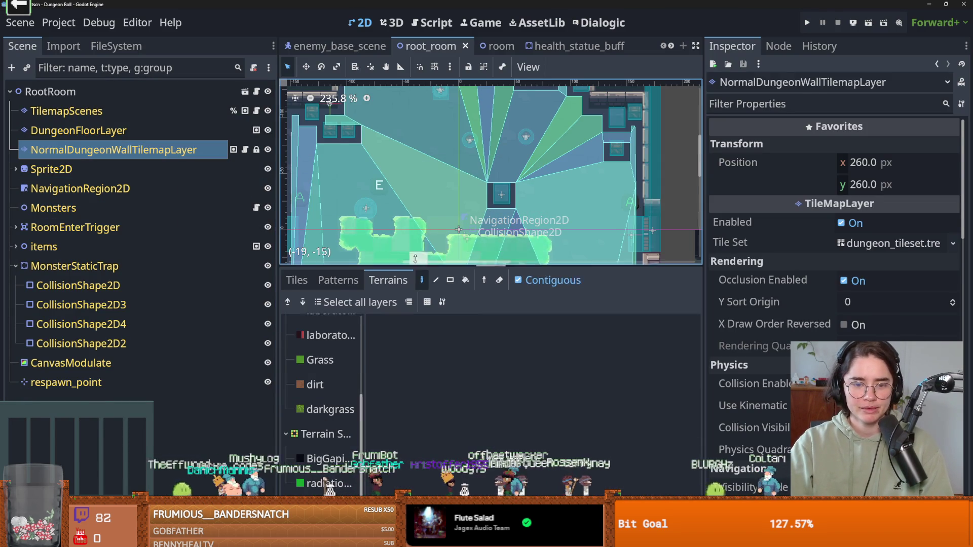
left_click(298, 274)
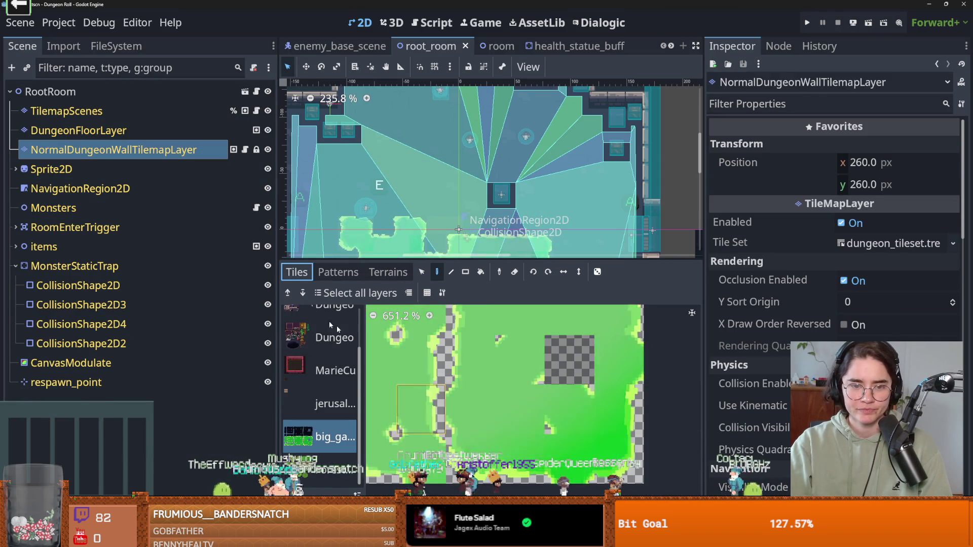
left_click(316, 349)
scroll(440, 396, "down", 5)
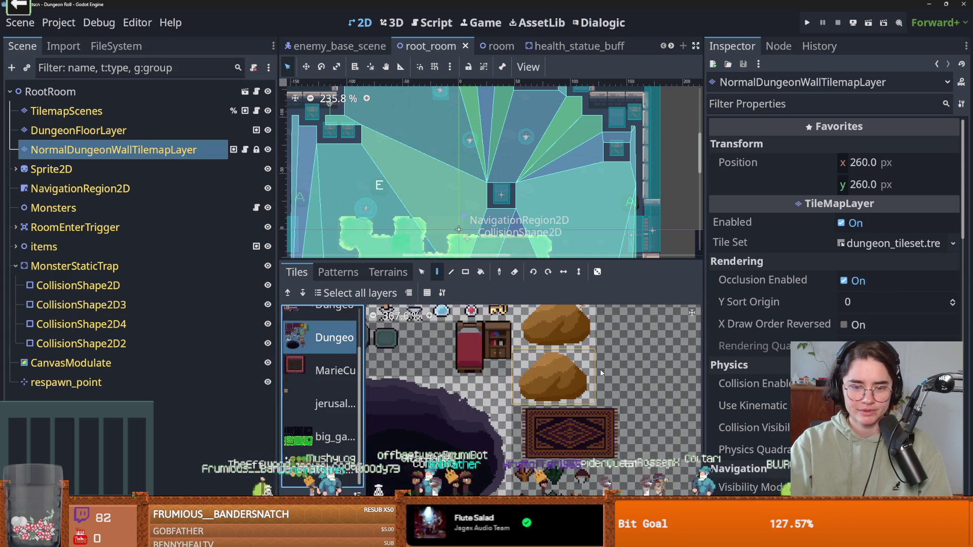
left_click(301, 370)
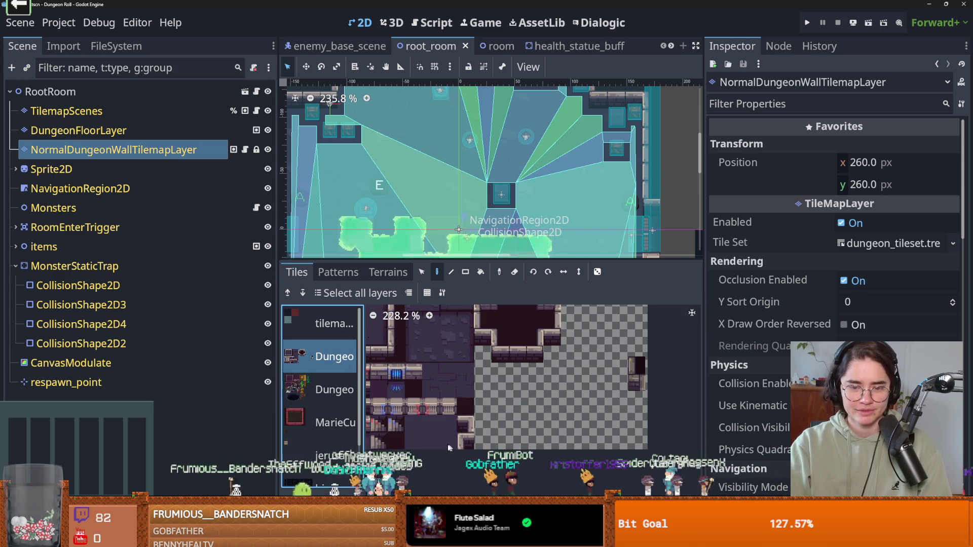
left_click_drag(461, 258, 446, 406)
scroll(407, 293, "up", 2)
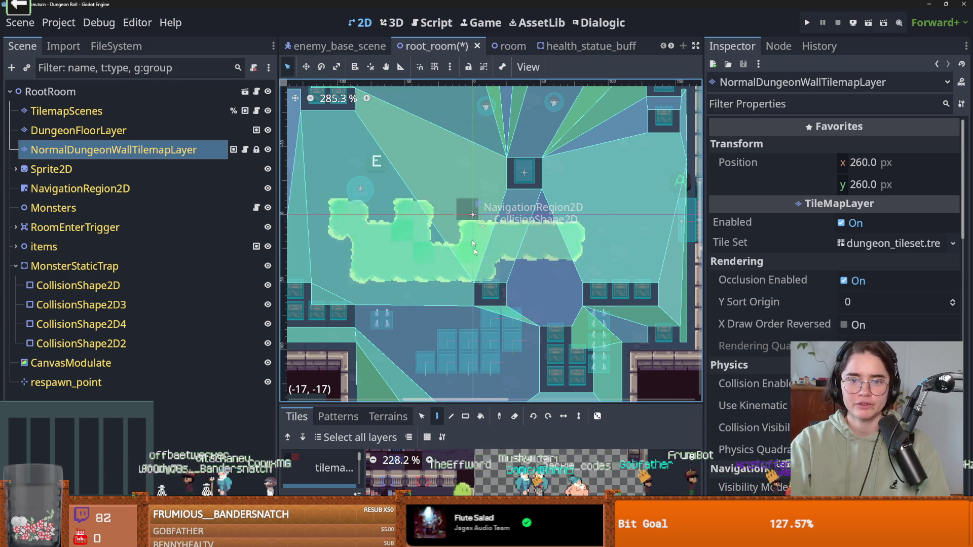
Step: Run the project and start a new game as the Crusader, then switch to Aseprite's hole tileset
left_click(809, 22)
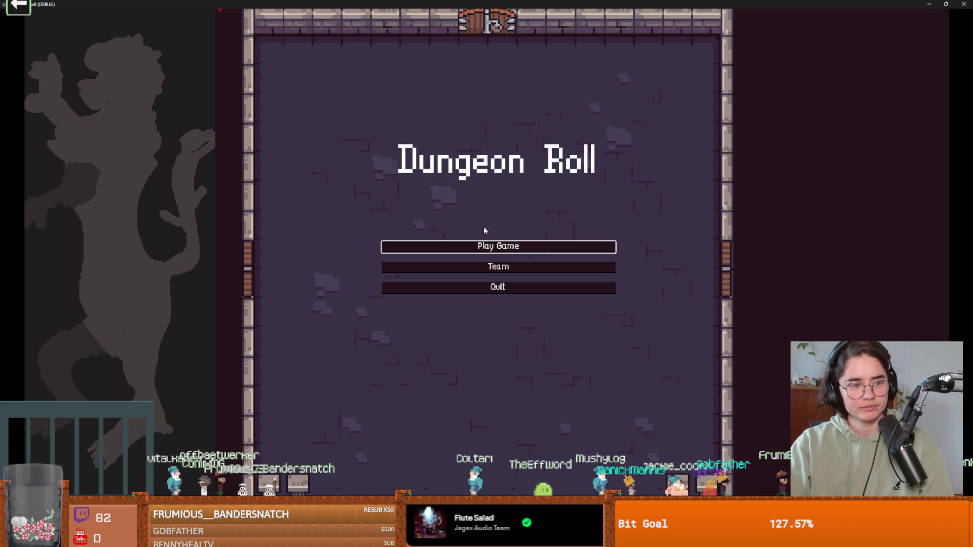
left_click(503, 250)
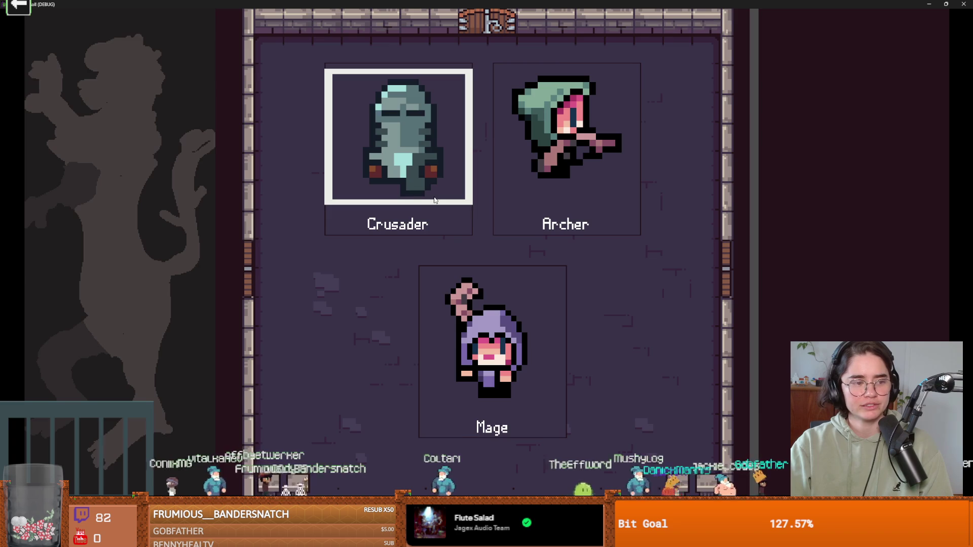
left_click(434, 200)
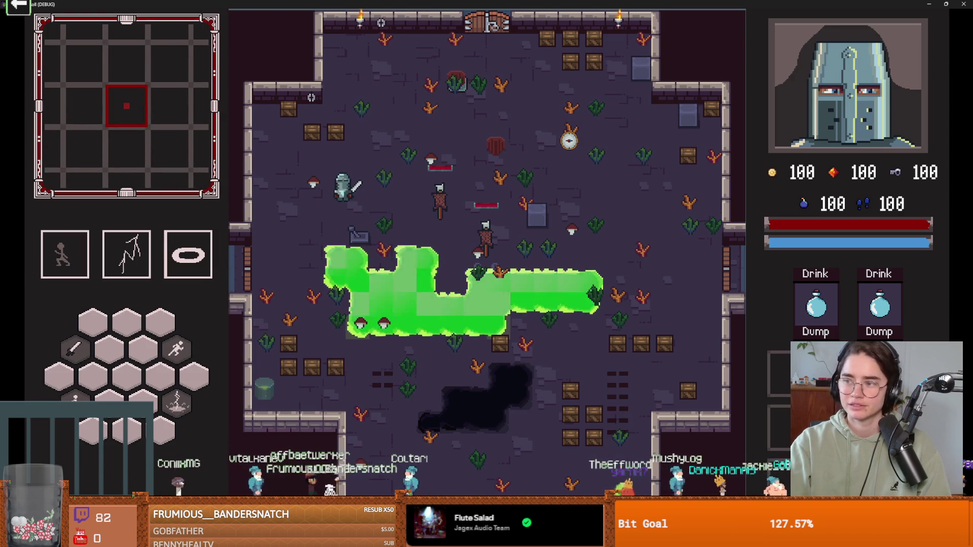
key("alt+Tab")
scroll(330, 198, "down", 2)
Step: Load a darker-green preset palette, then trial-replace all bright green with dark green and undo it
scroll(330, 198, "up", 2)
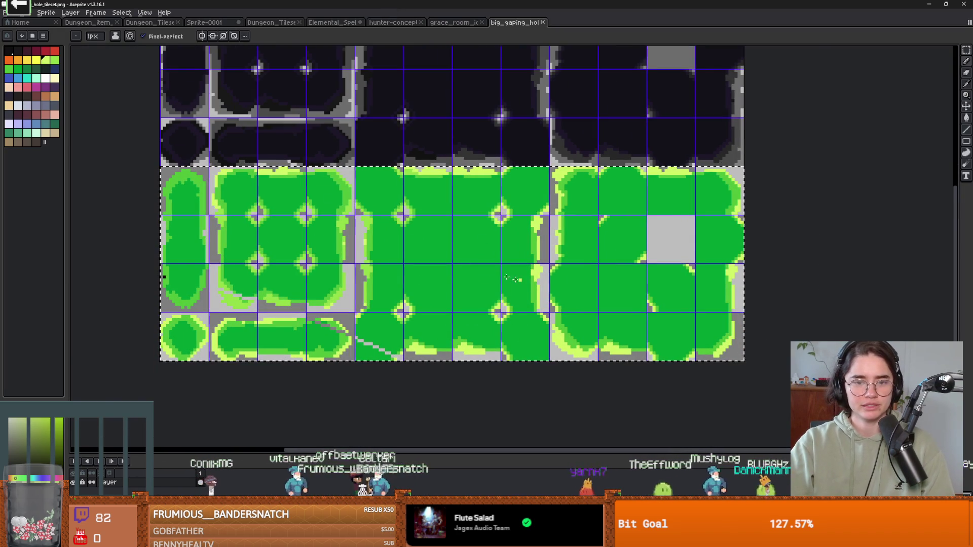
left_click(32, 36)
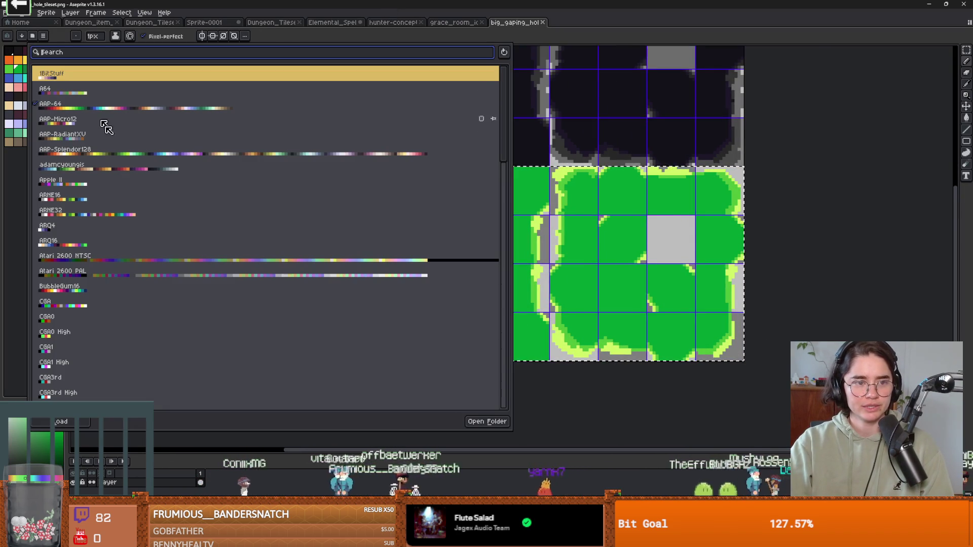
left_click(27, 167)
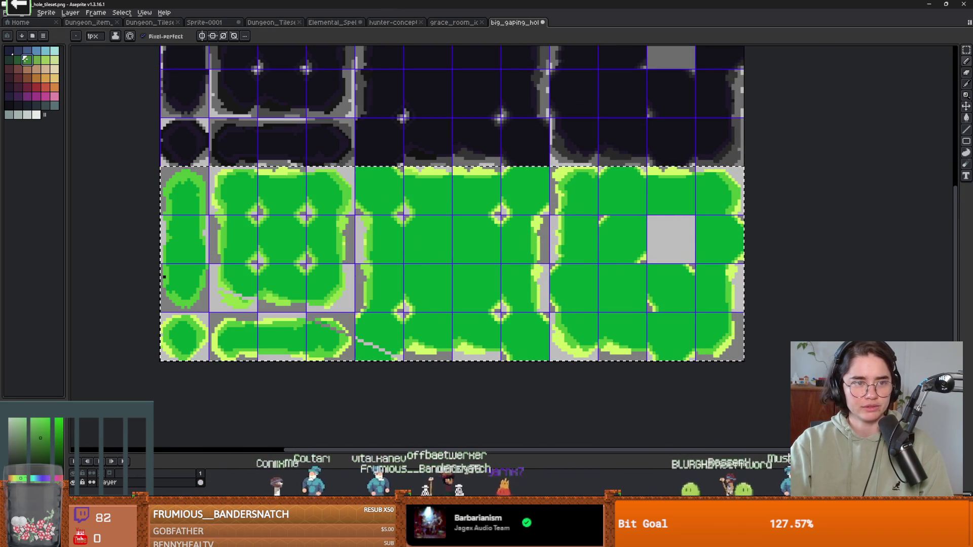
key("g")
left_click(322, 232)
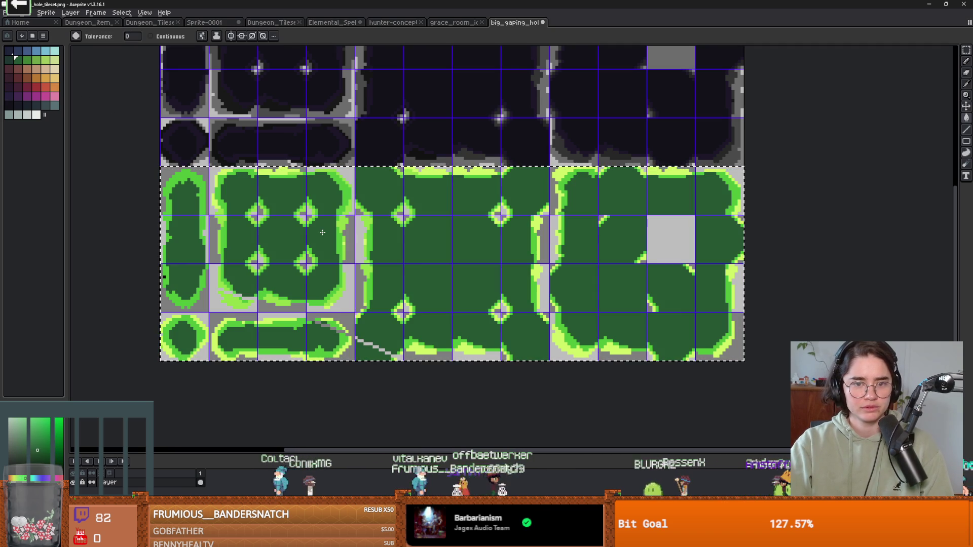
key("ctrl+z")
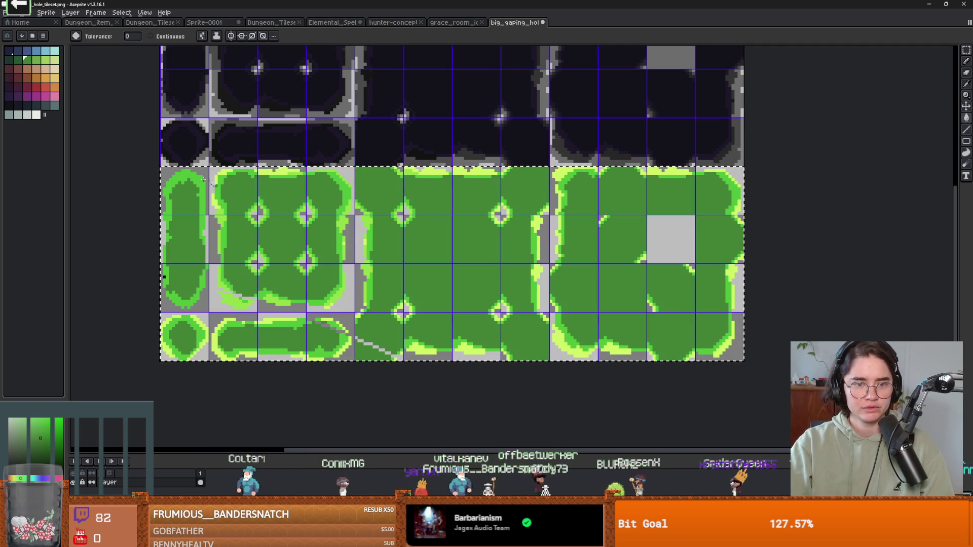
Step: Make the light green active, tidy the puddle tile with the Move tool, and return to the game
scroll(257, 212, "up", 3)
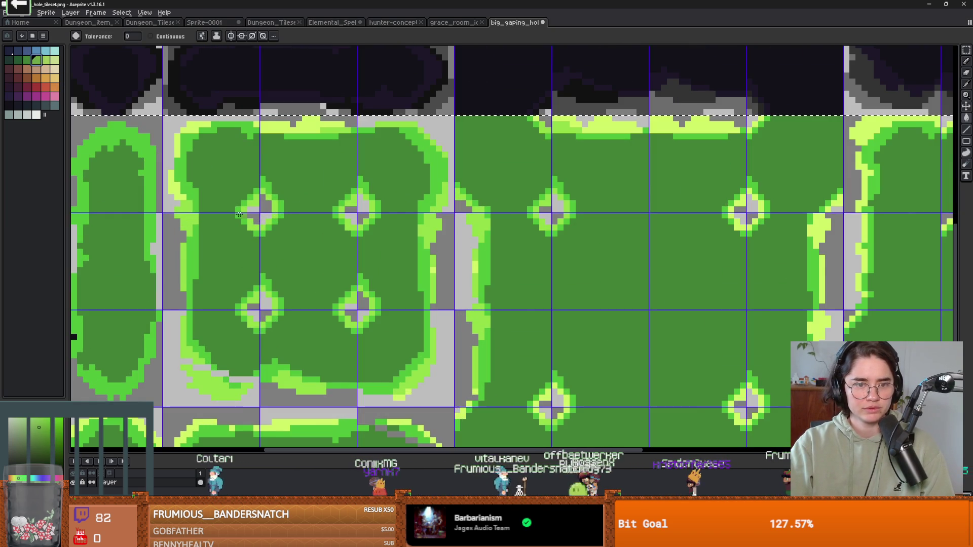
left_click(46, 60)
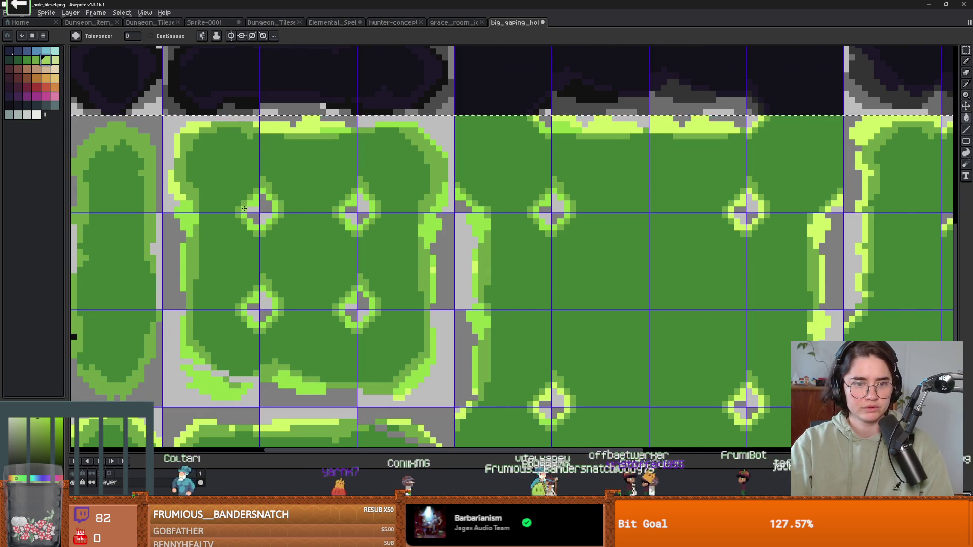
scroll(169, 183, "down", 2)
key("v")
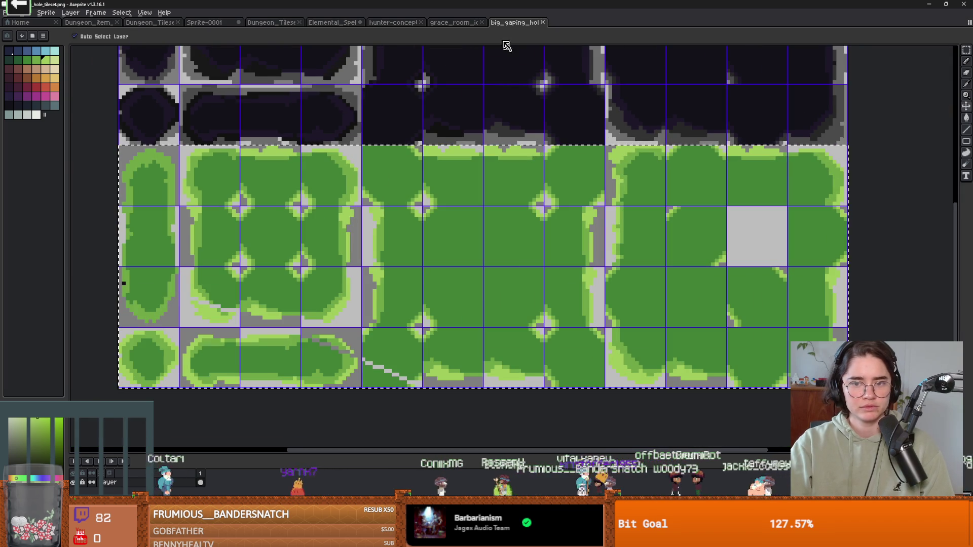
scroll(393, 363, "up", 2)
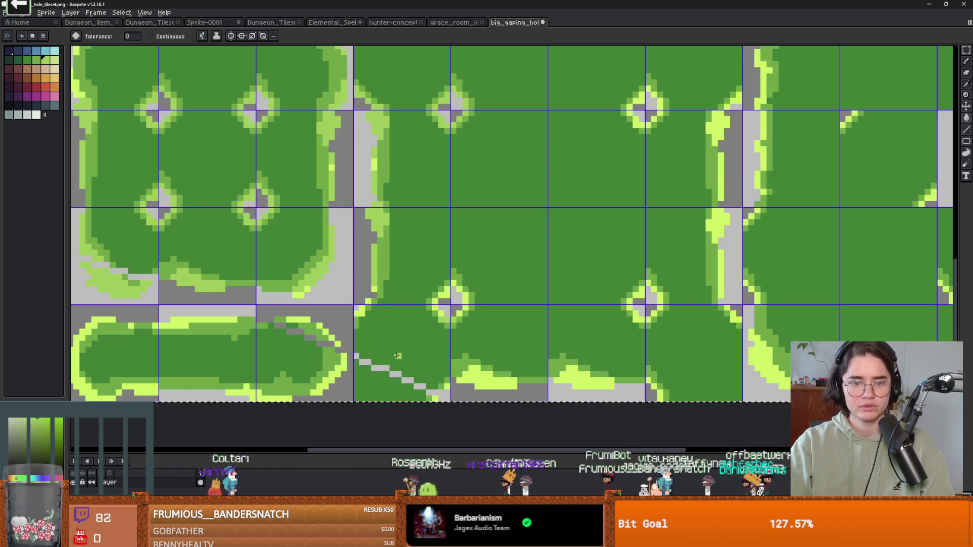
scroll(338, 358, "up", 3)
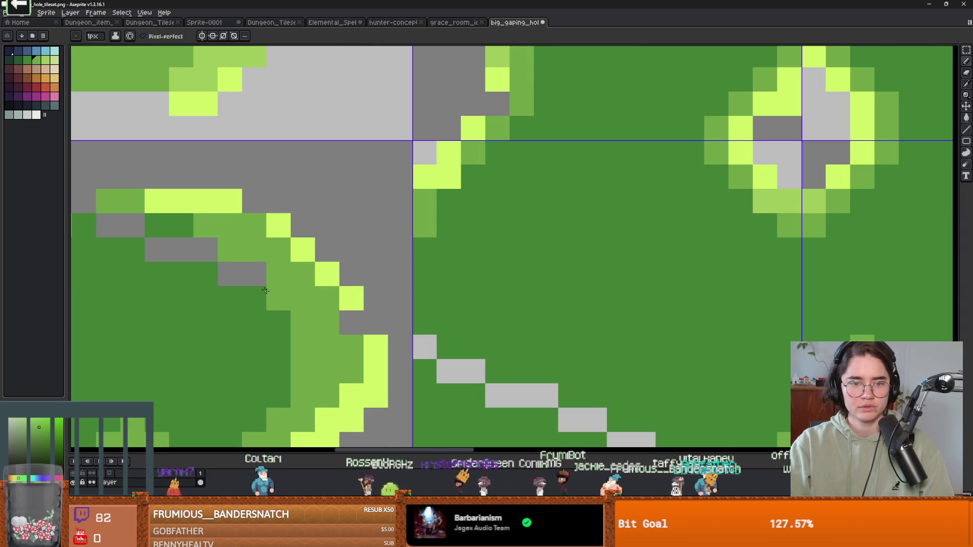
scroll(209, 262, "down", 4)
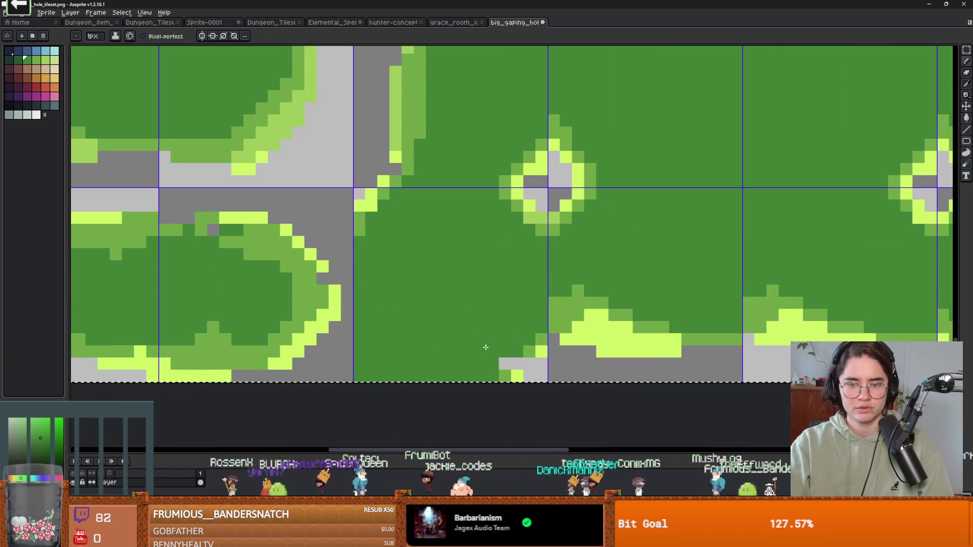
scroll(570, 381, "down", 4)
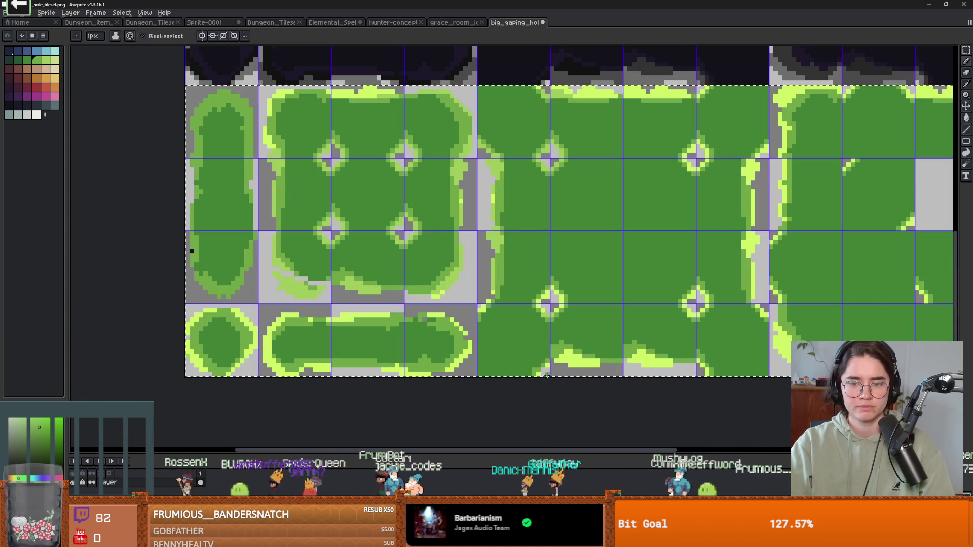
scroll(547, 375, "down", 1)
key("v")
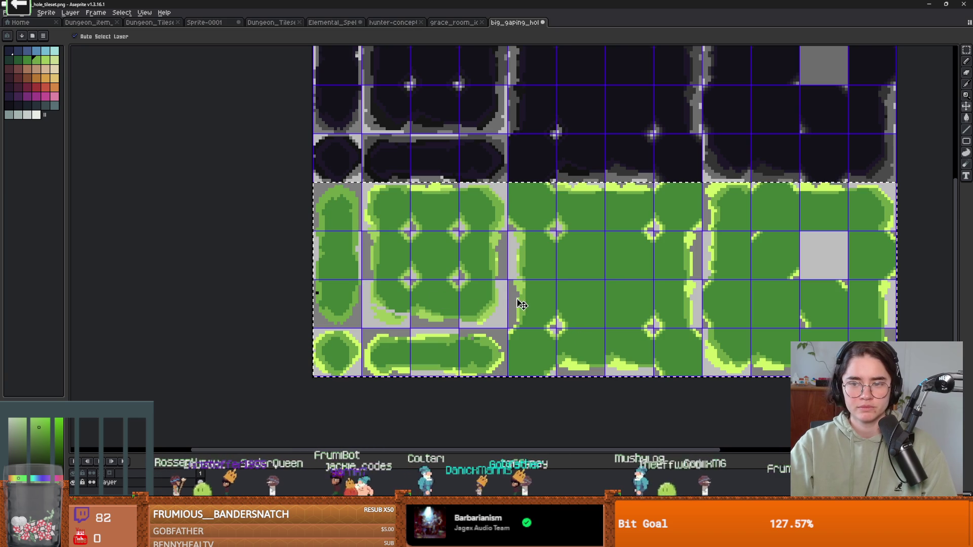
key("alt+Tab")
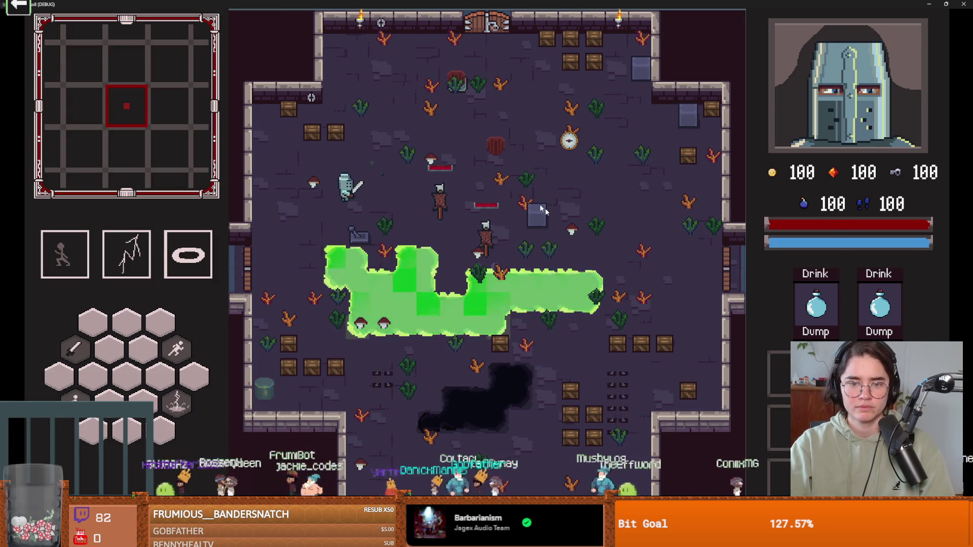
Step: Close the game, relaunch it with the updated tiles, and start as the Crusader
key("super+Down")
left_click(627, 146)
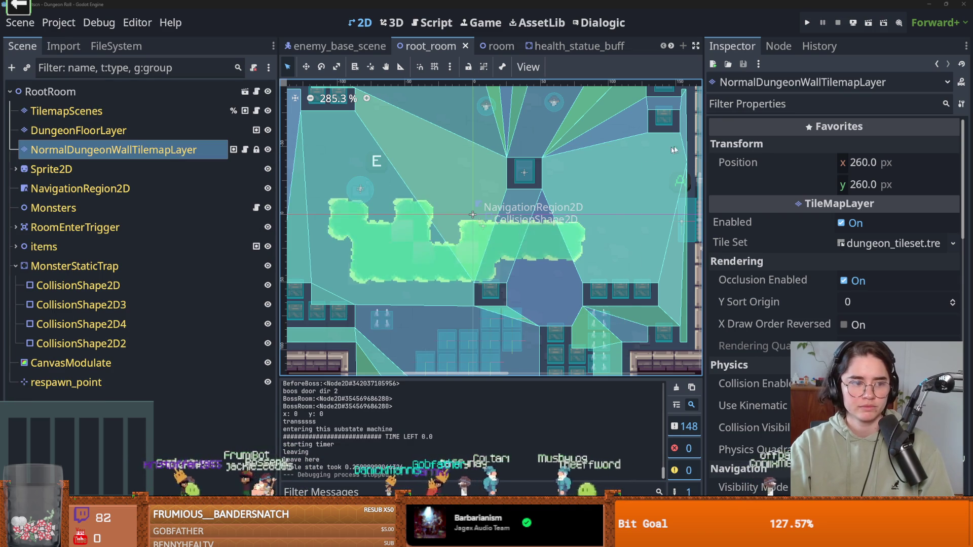
left_click(808, 23)
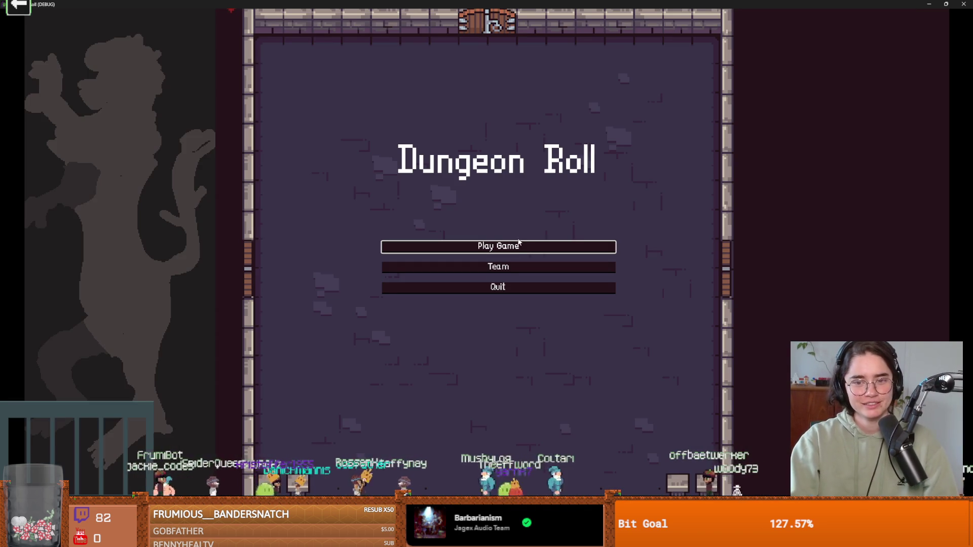
left_click(512, 248)
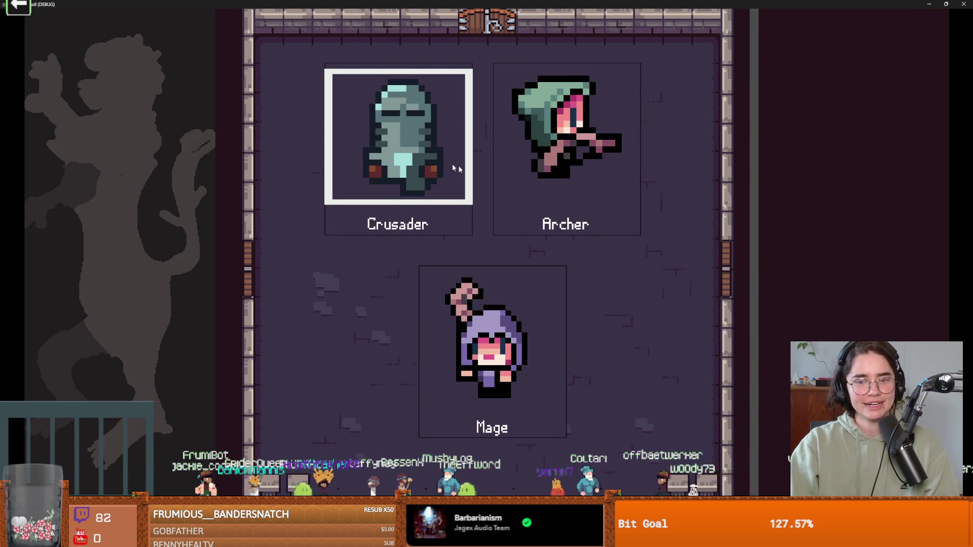
left_click(452, 164)
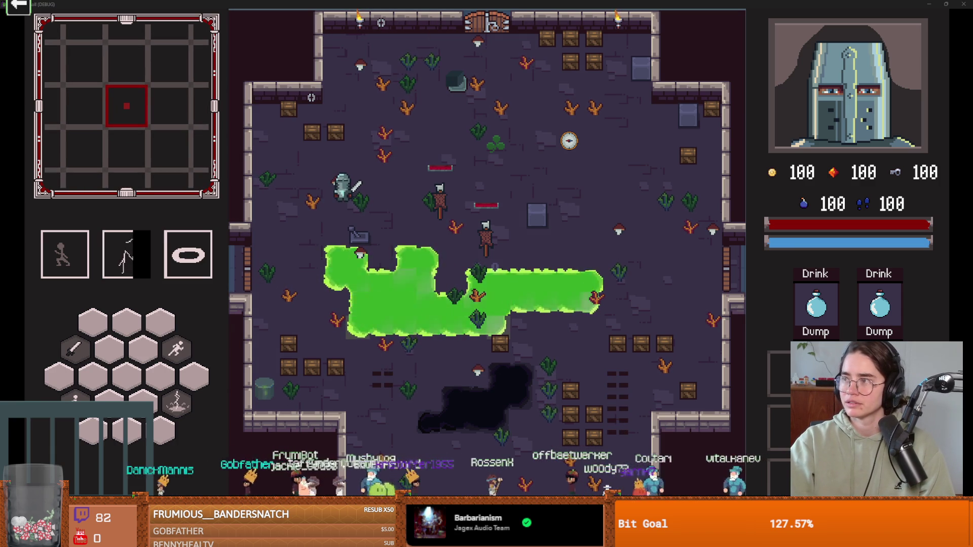
Step: Start another Crusader game, stop it with F8, and select the DungeonFloorLayer node
left_click_drag(861, 4, 671, 133)
left_click(707, 129)
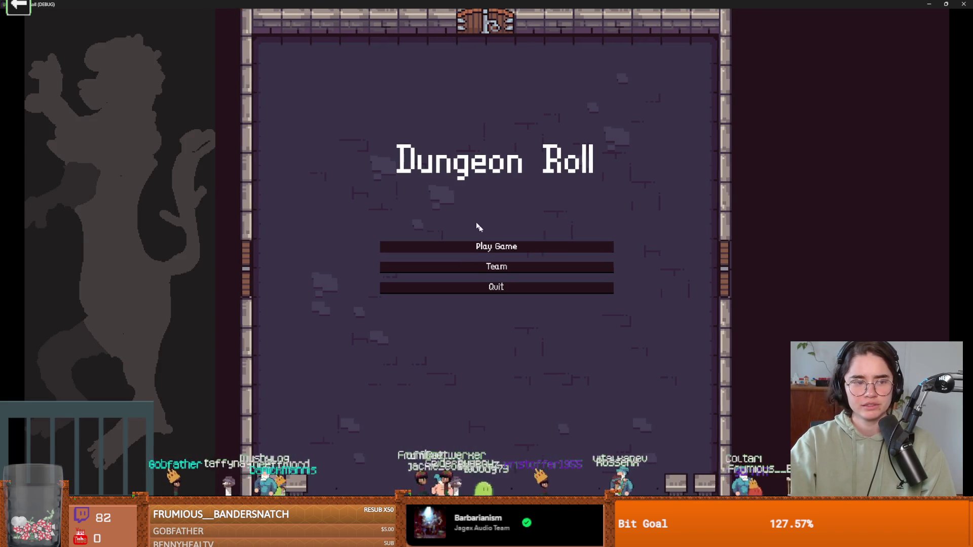
left_click(479, 246)
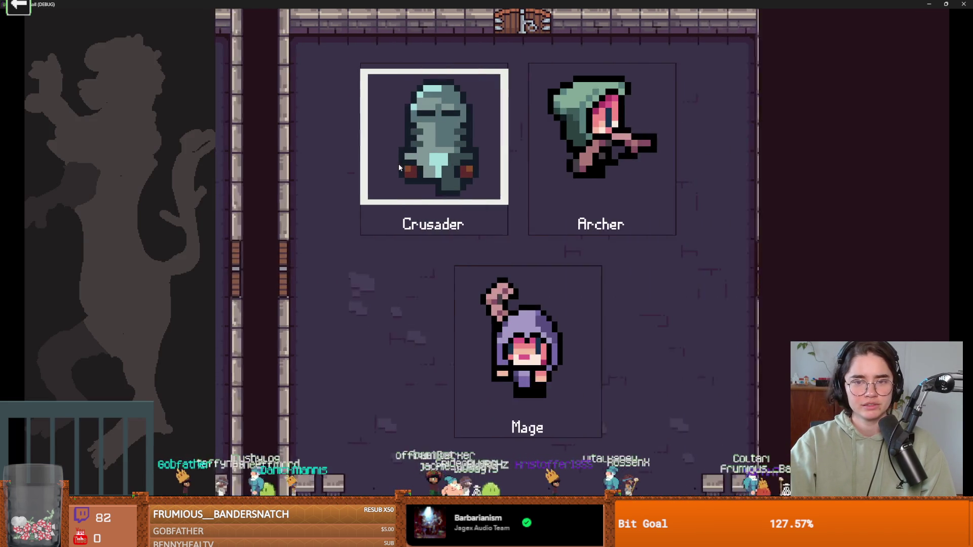
left_click(406, 187)
key("F8")
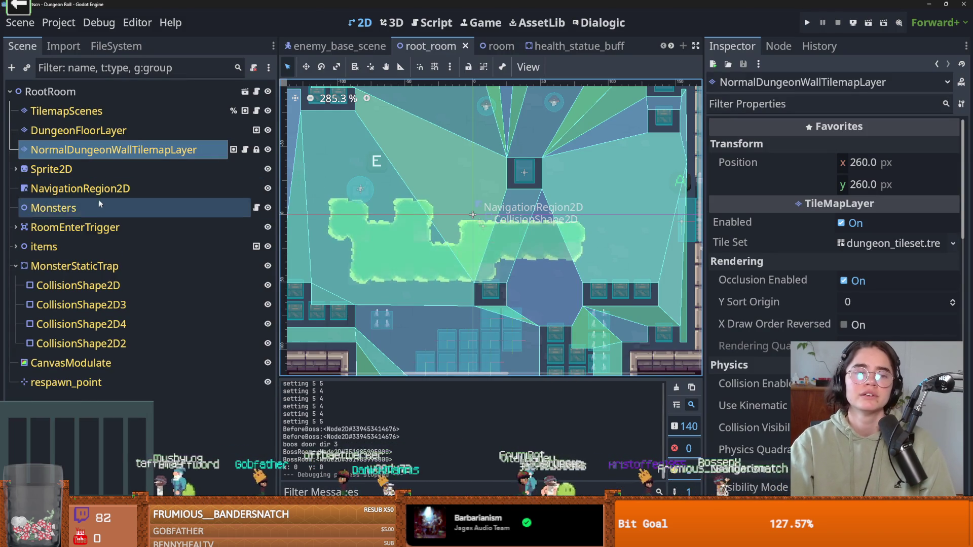
left_click(76, 131)
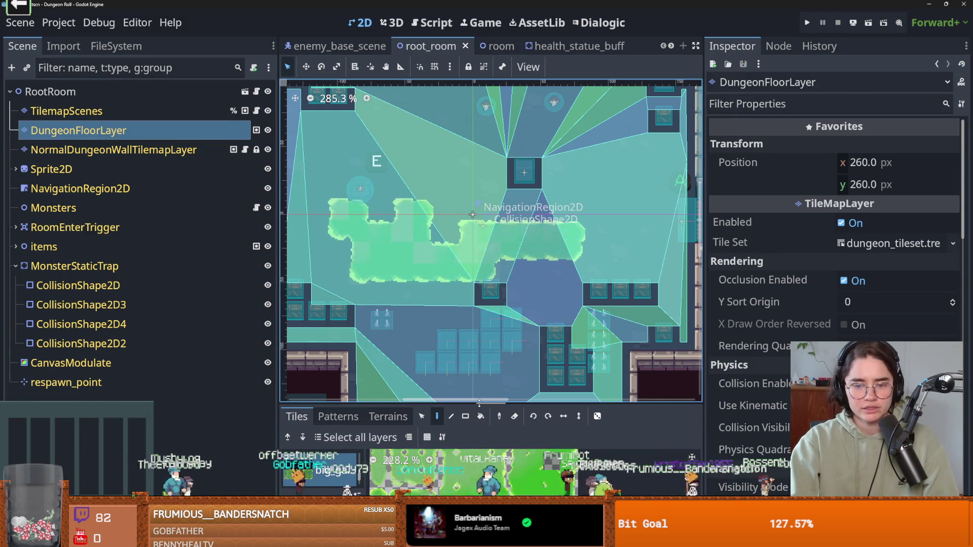
Step: Open the tileset and select the puddle tile at atlas (0,5) to show its material
left_click_drag(491, 407, 490, 217)
double_click(498, 423)
scroll(498, 423, "up", 2)
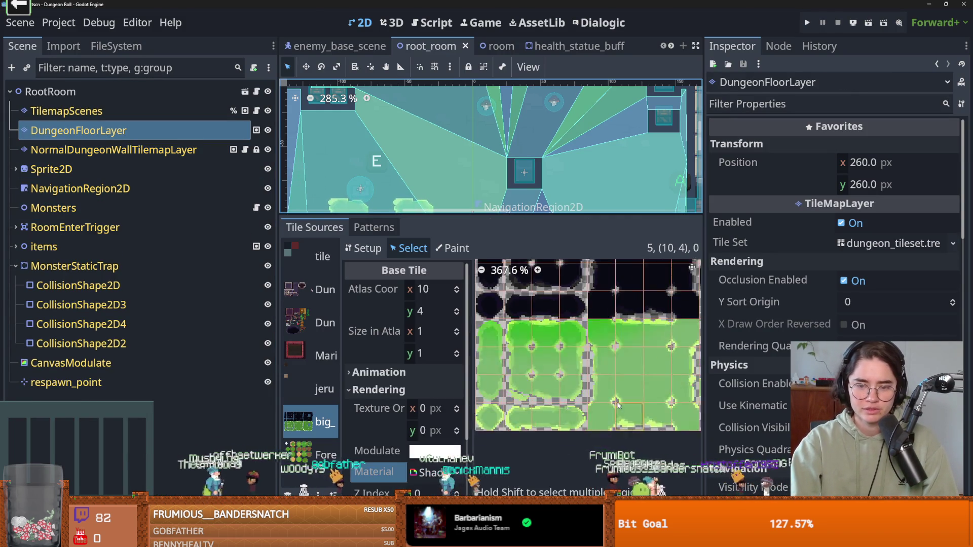
left_click(497, 365)
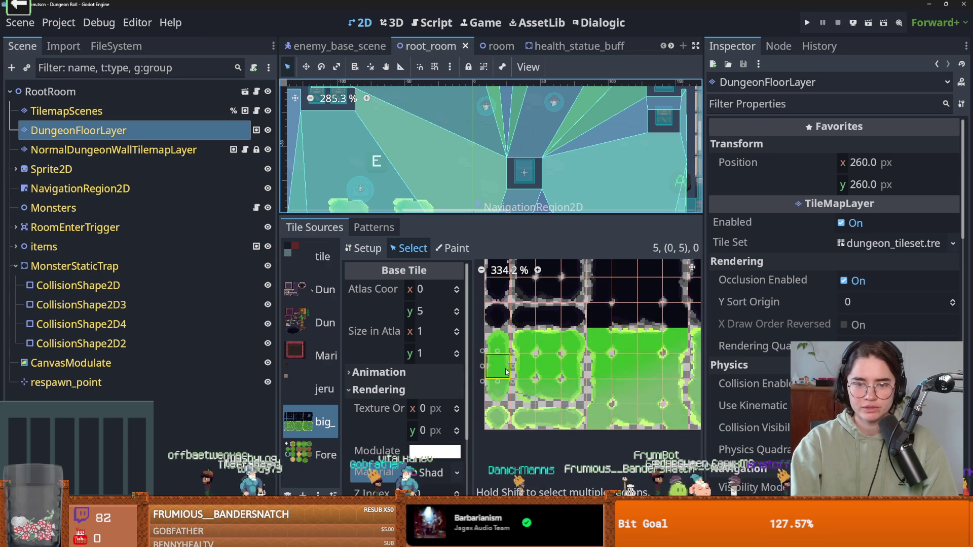
left_click(430, 473)
scroll(437, 434, "down", 4)
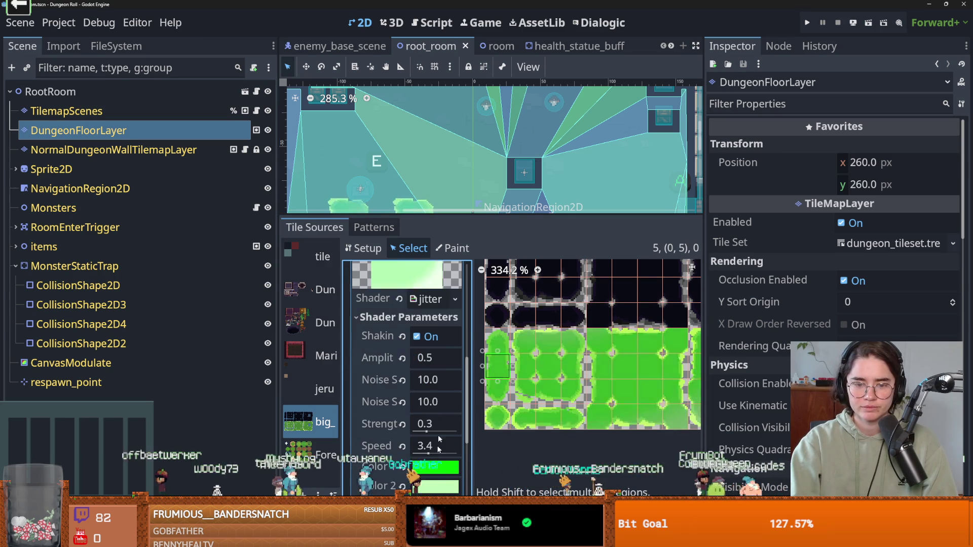
scroll(438, 435, "down", 1)
Step: Try a pink jitter shader Color 1, then undo it back to the original green
left_click(434, 407)
left_click_drag(472, 124, 458, 116)
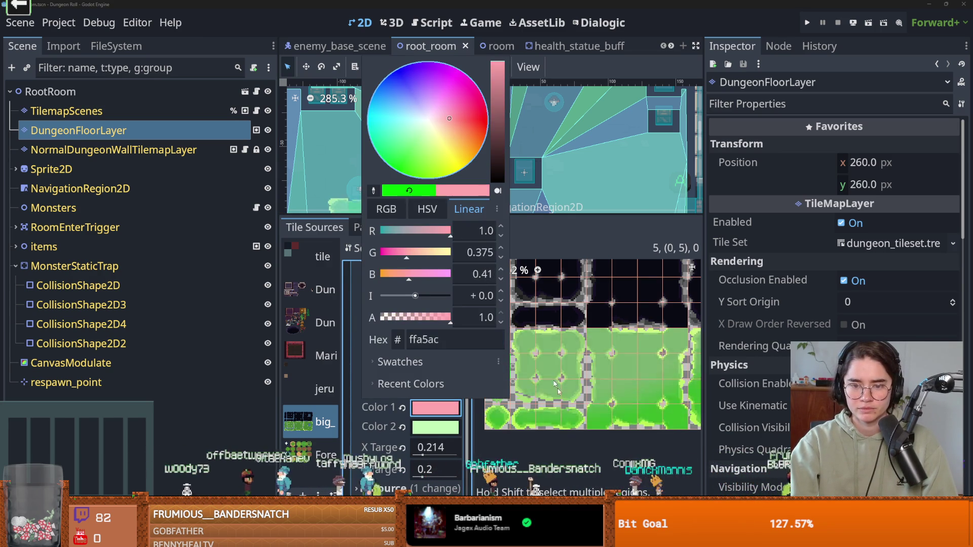
left_click(518, 435)
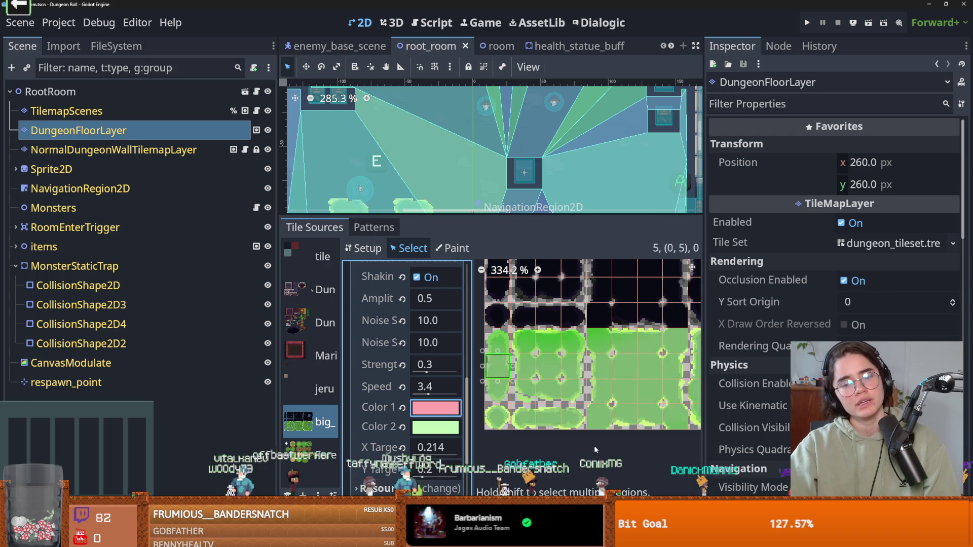
key("ctrl+z")
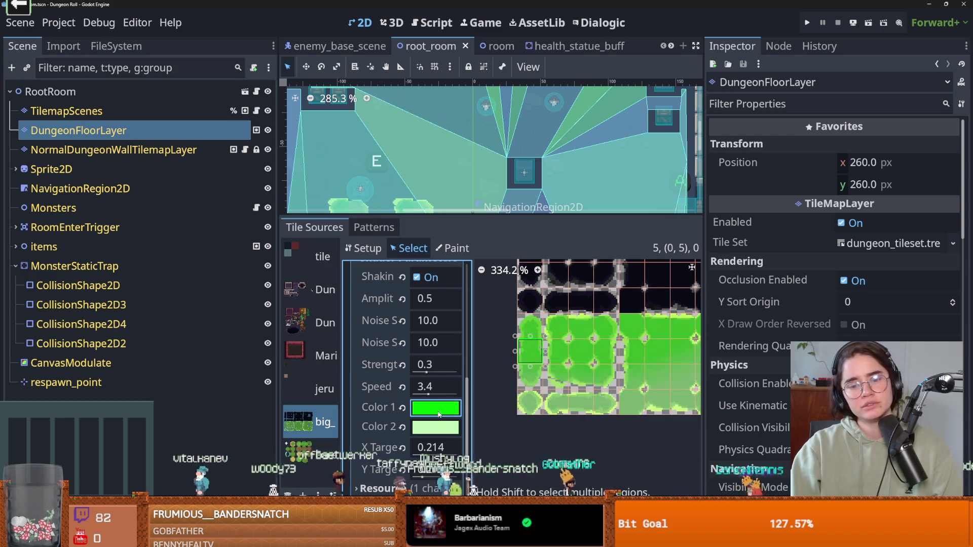
scroll(563, 369, "down", 5)
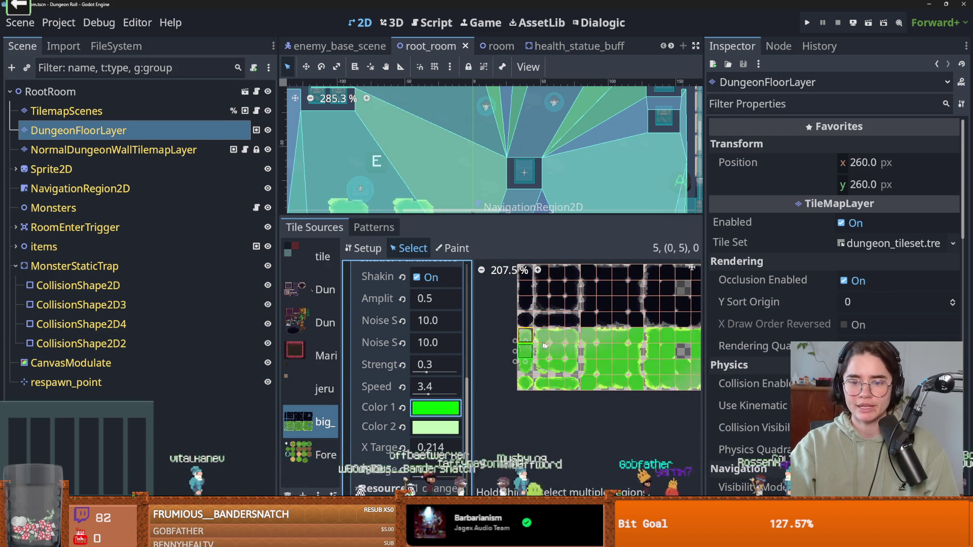
left_click(559, 356)
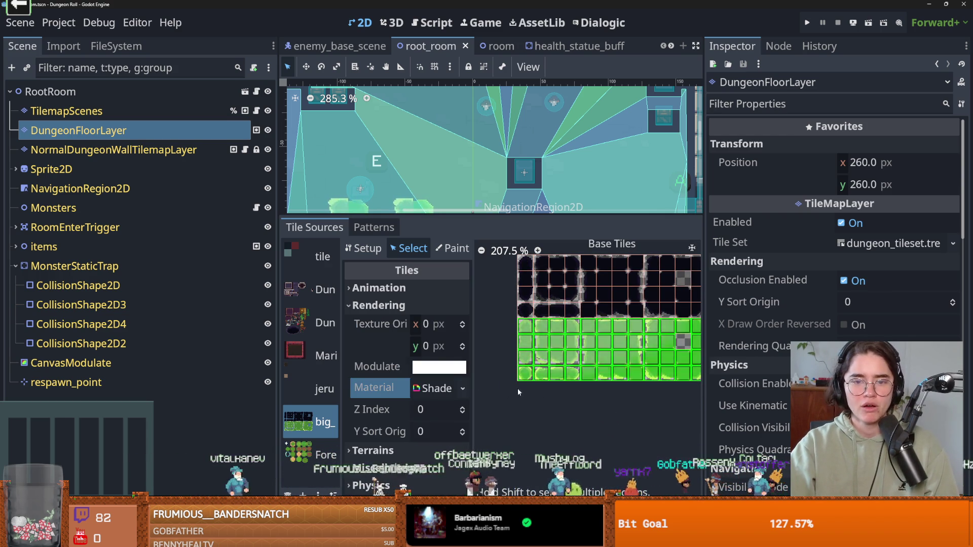
Step: Inspect the puddle tiles' jitter_pulse shader code, then return to the tileset's material settings
left_click_drag(524, 402, 501, 401)
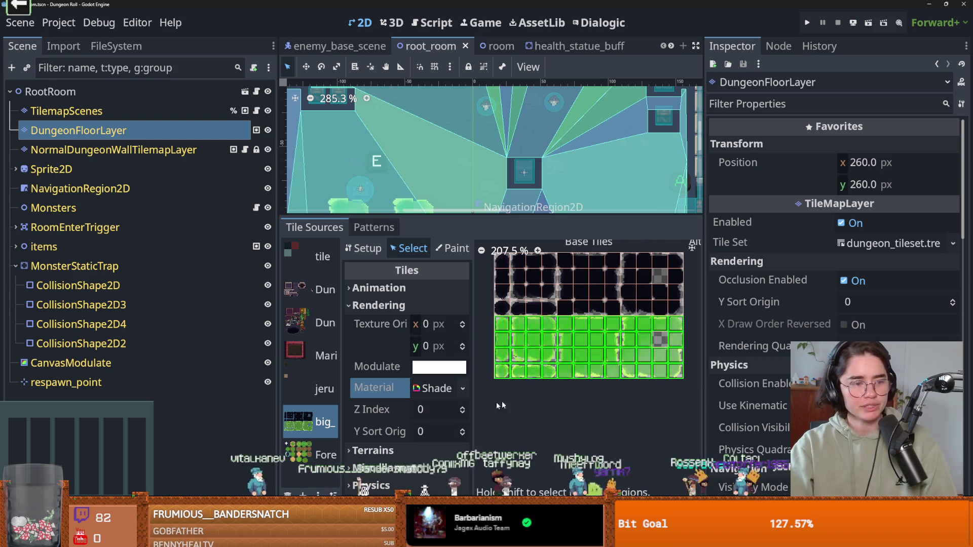
left_click(437, 387)
scroll(426, 385, "down", 1)
left_click(427, 371)
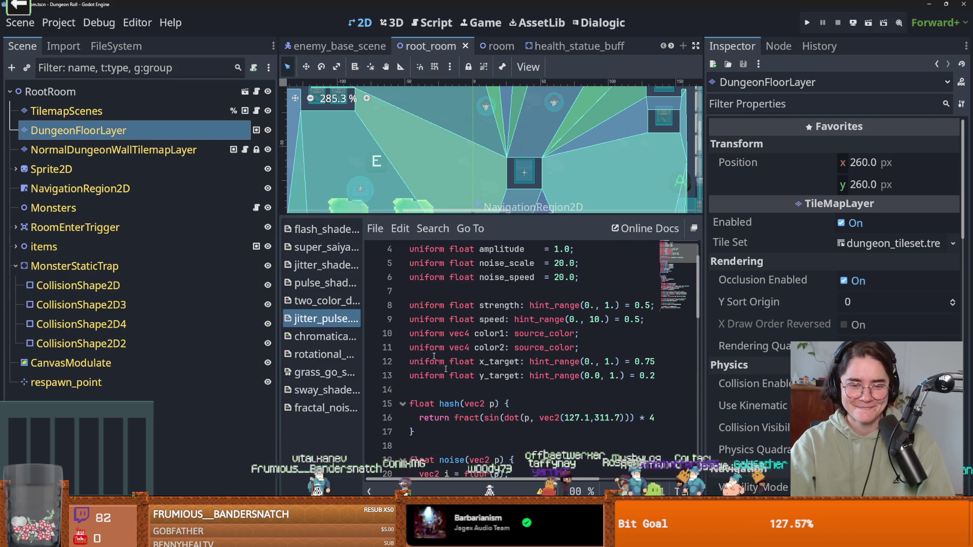
left_click(121, 131)
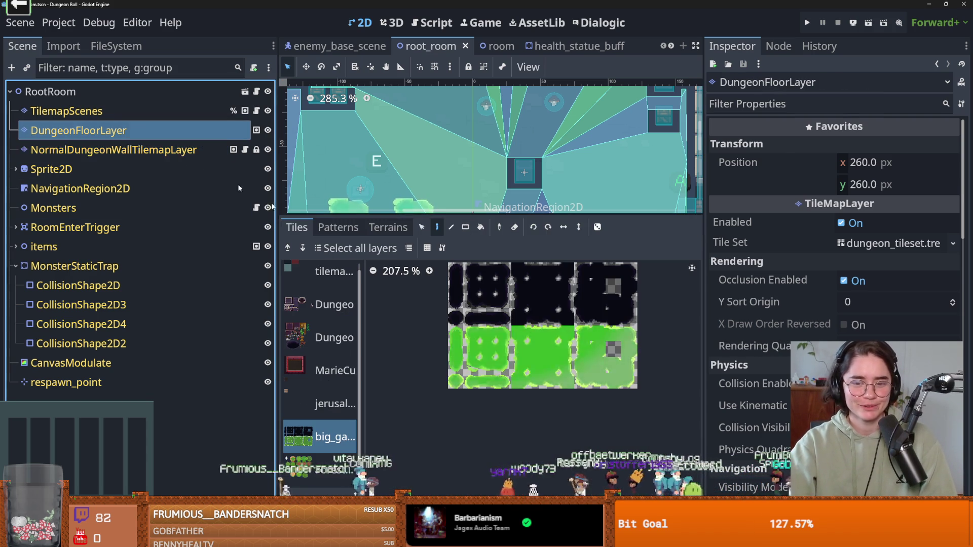
left_click(390, 493)
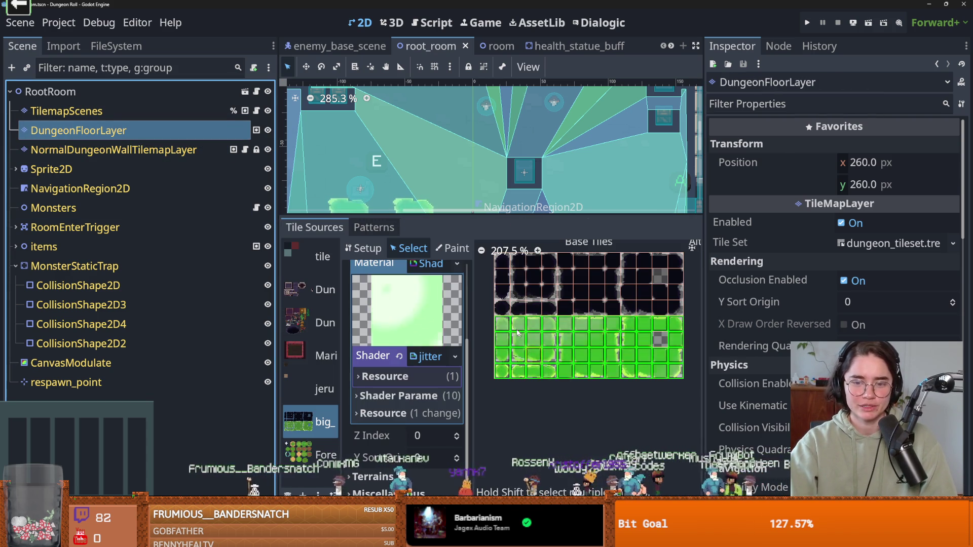
Step: Set the jitter shader Color 1 to the muted darker green 559954
scroll(391, 393, "down", 5)
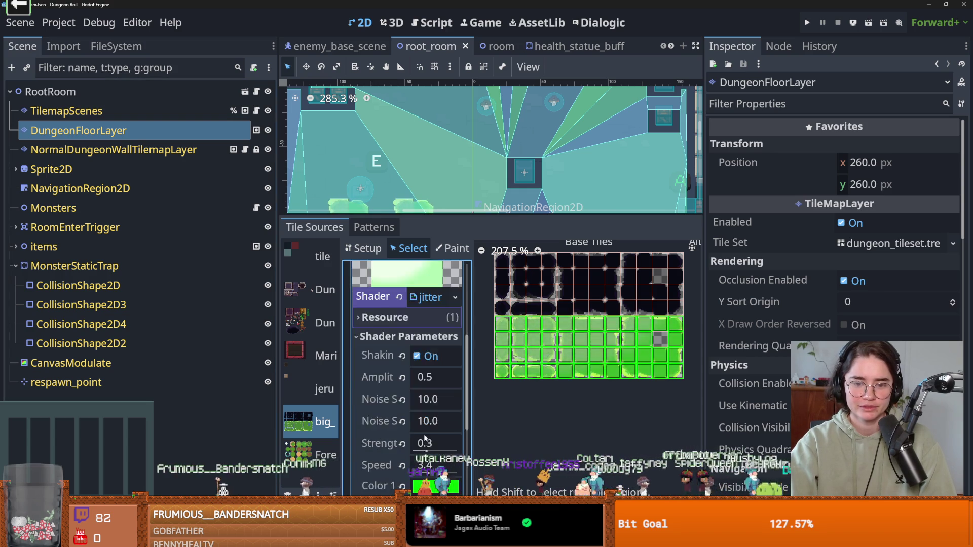
left_click(436, 397)
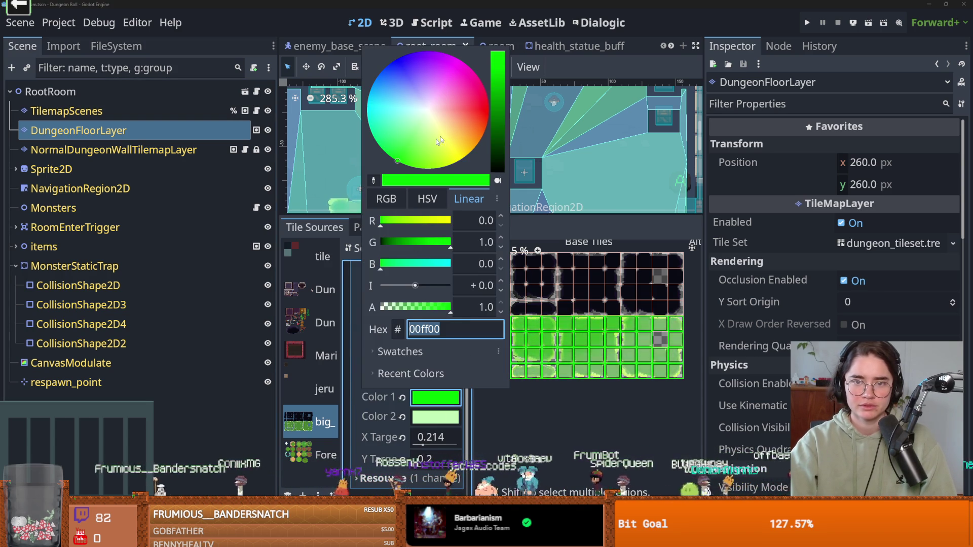
mouse_move(416, 155)
left_mouse_down()
mouse_move(448, 88)
mouse_move(433, 94)
mouse_move(414, 132)
left_mouse_up()
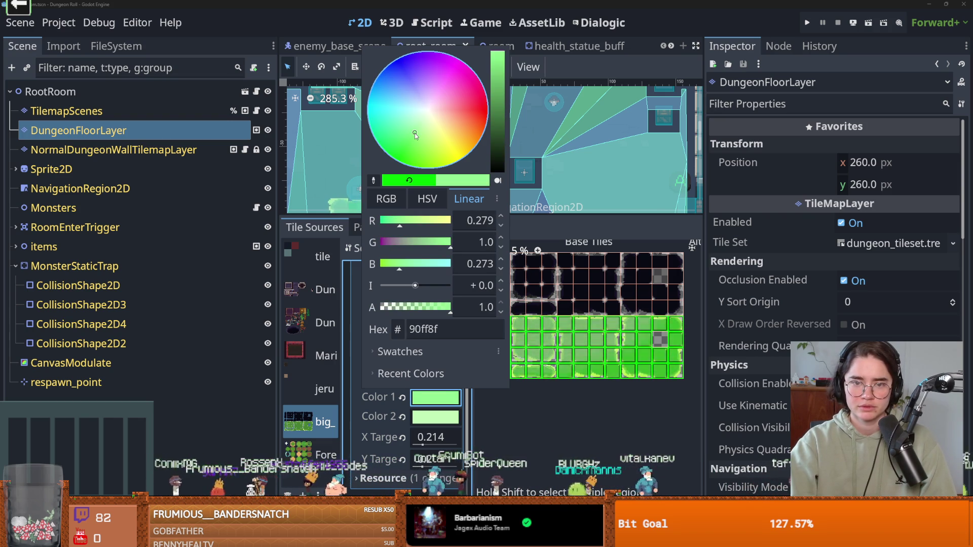
left_click(498, 109)
left_click_drag(498, 109, 498, 97)
left_click(561, 410)
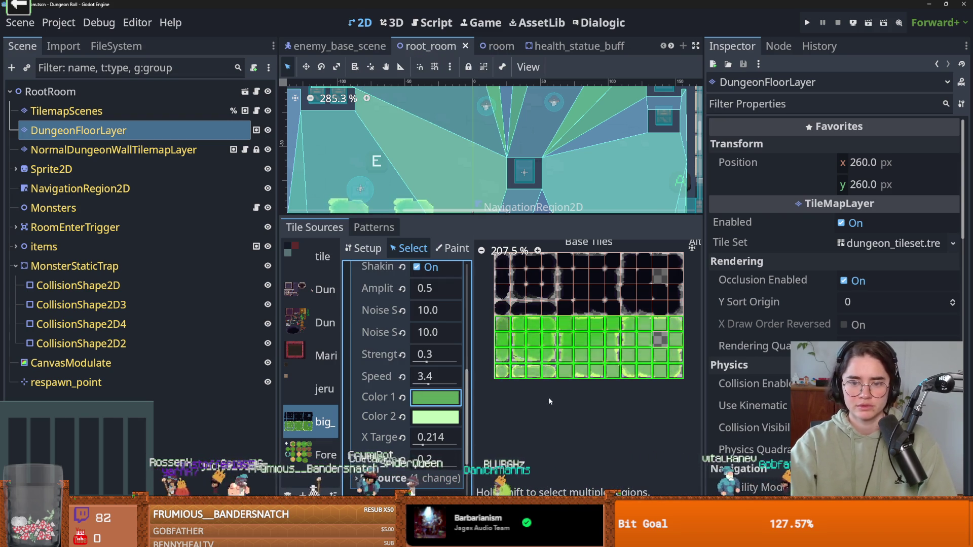
Step: Select the left-column puddle tile and lighten its jitter shader Color 1 to a pale green
scroll(531, 357, "up", 3)
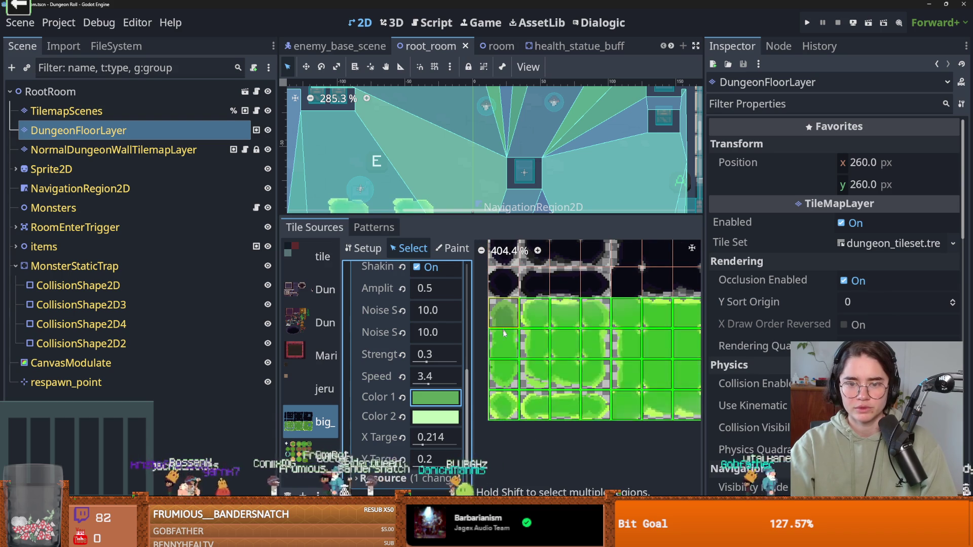
left_click(505, 332)
scroll(502, 354, "down", 1)
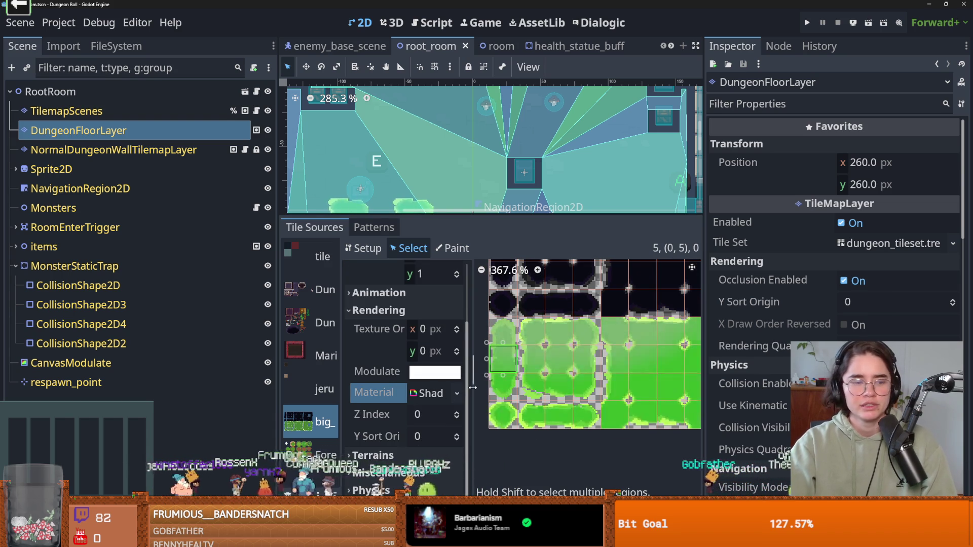
scroll(483, 386, "up", 1)
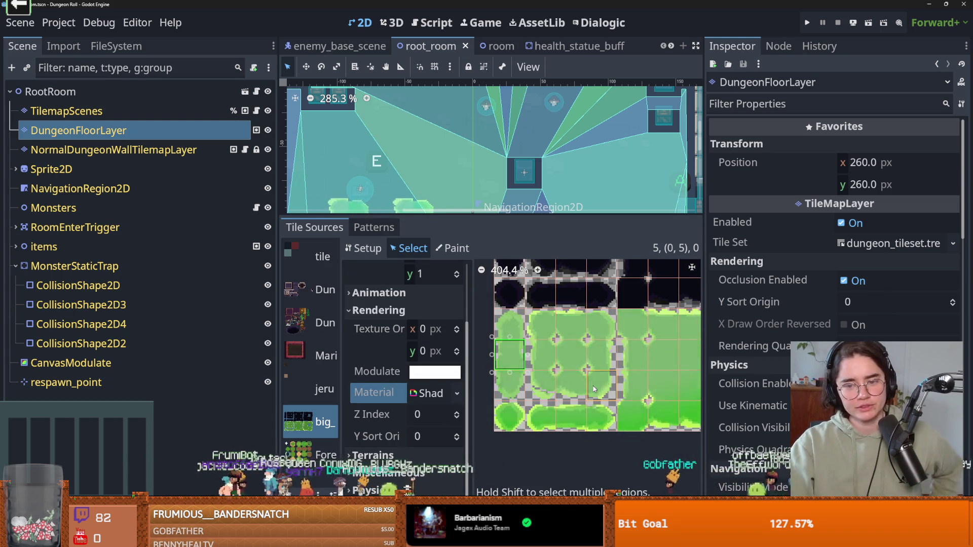
scroll(540, 381, "down", 2)
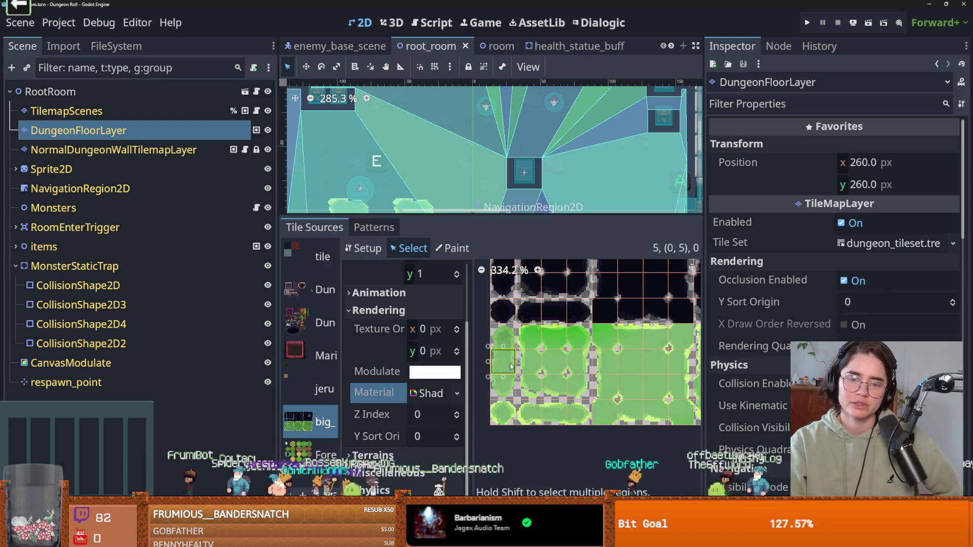
left_click(510, 365)
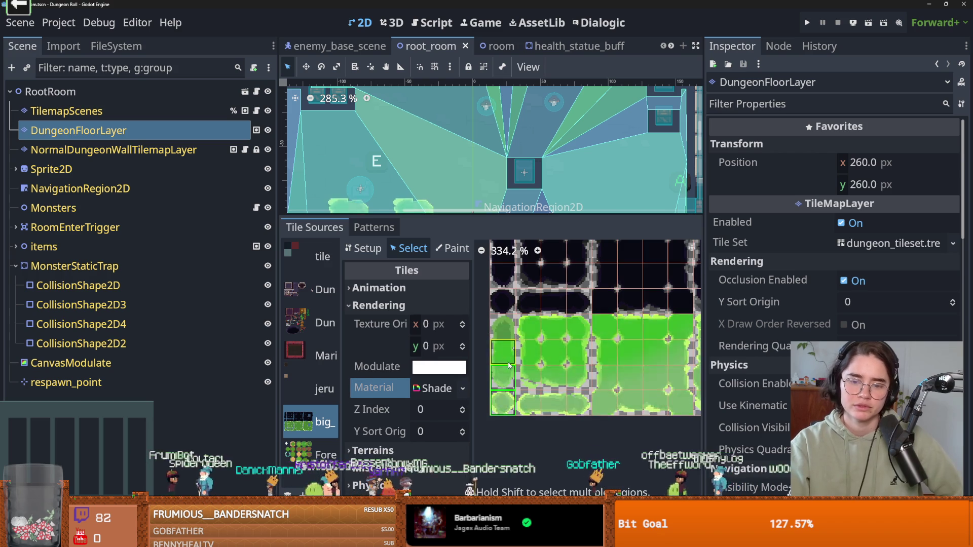
left_click(436, 388)
scroll(436, 413, "down", 5)
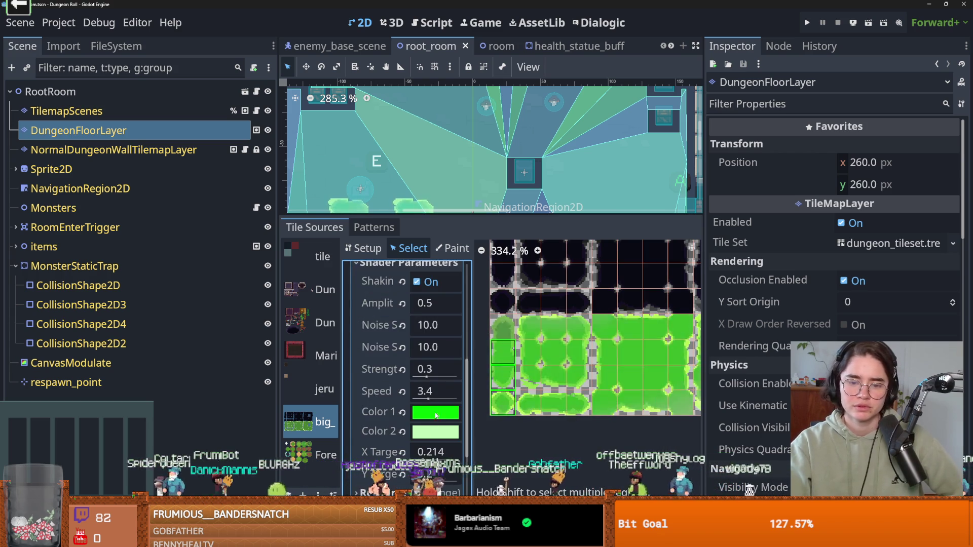
left_click(436, 413)
left_click_drag(405, 139, 411, 142)
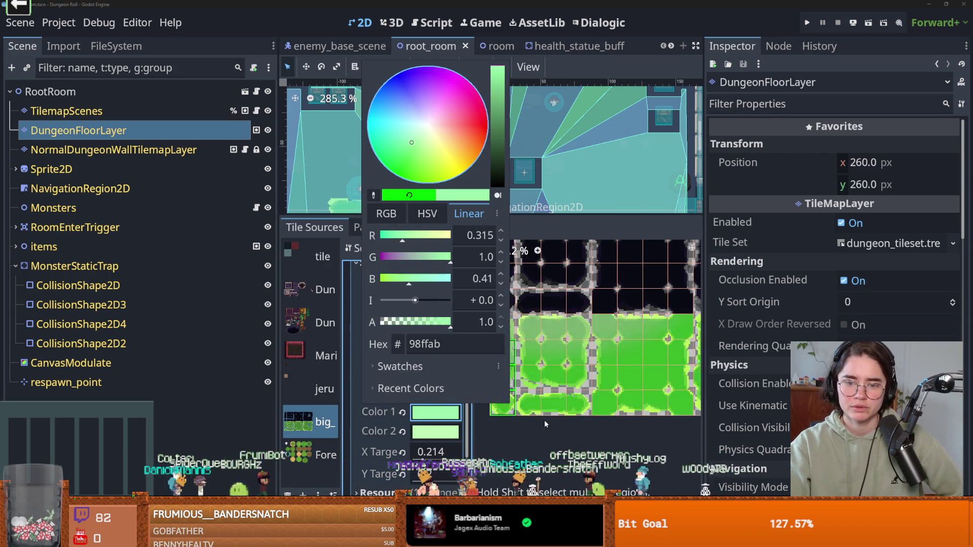
left_click(545, 423)
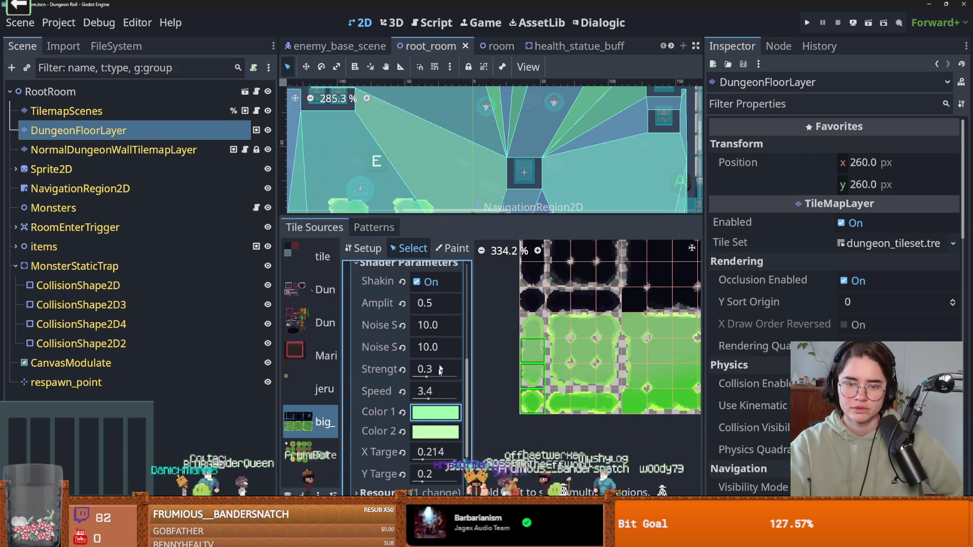
Step: Refine that tile's Color 1 toward yellow-green, settling on light green a4ff75
left_click(435, 413)
left_click(488, 130)
left_click(435, 151)
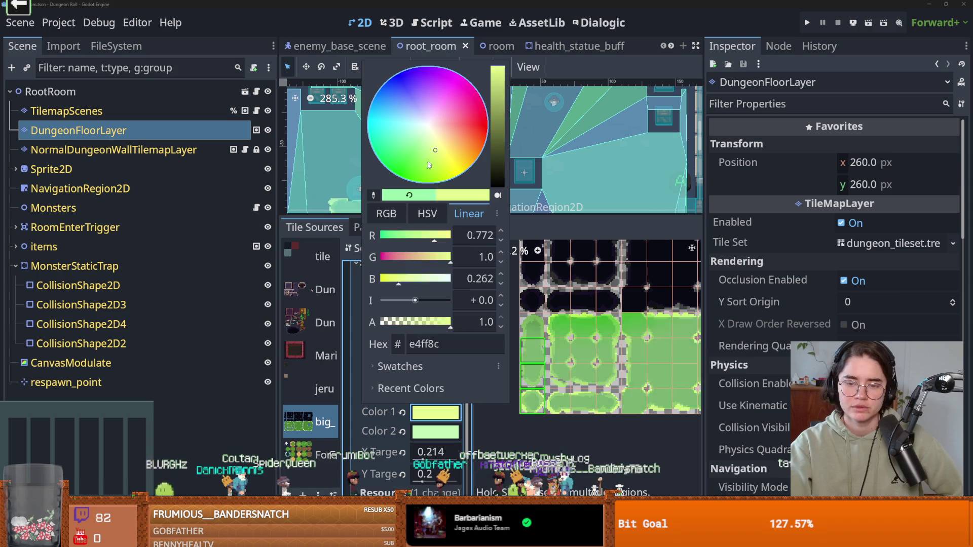
left_click(422, 157)
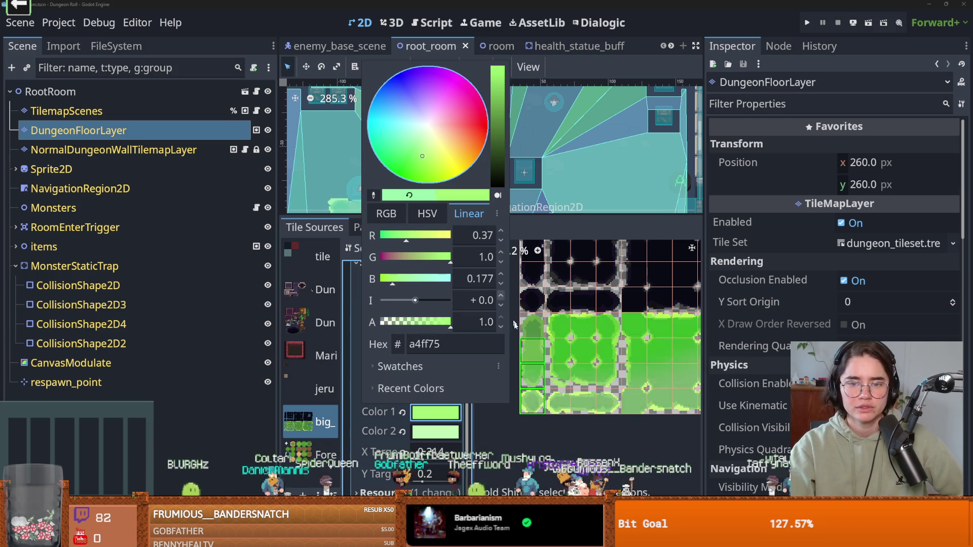
left_click(504, 443)
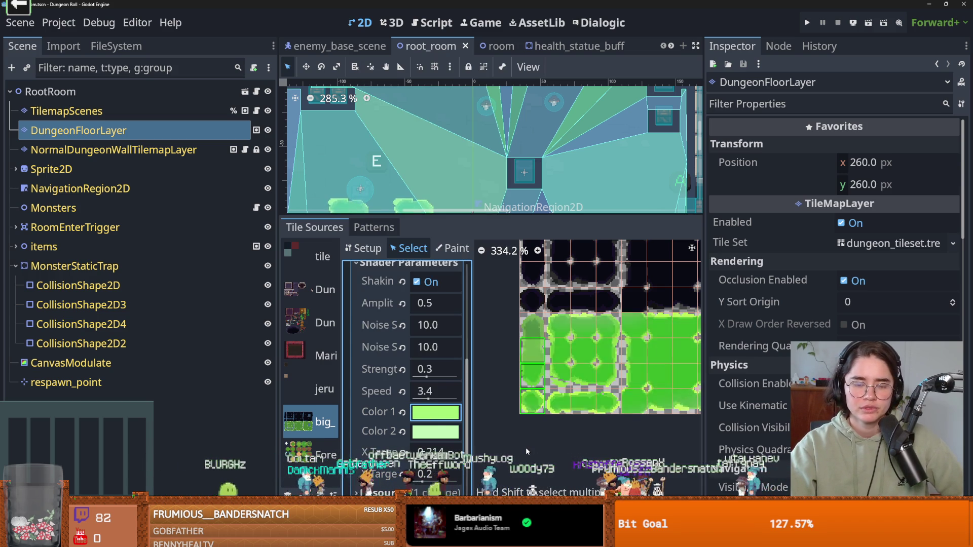
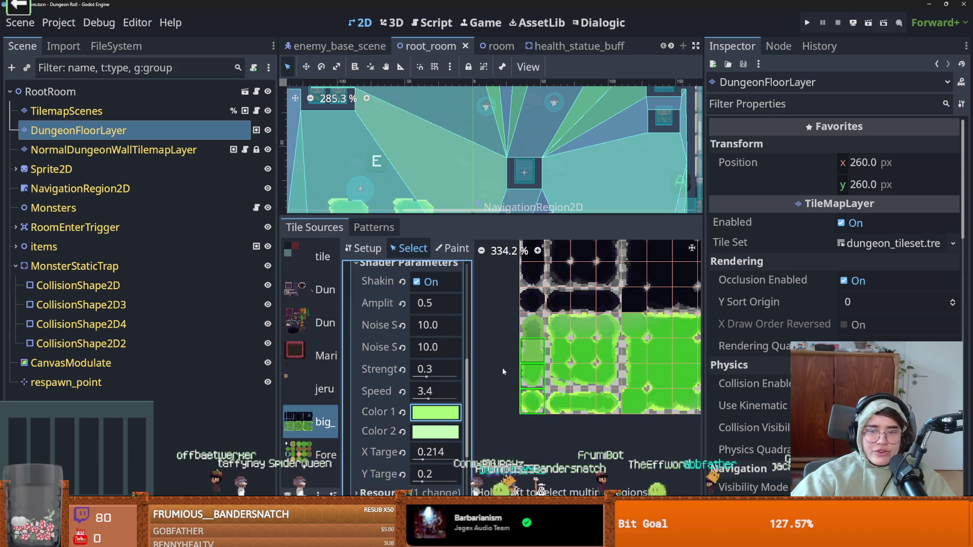
Step: Lower one slime tile's jitter Strength, then reveal the next slime tile's shader parameters
scroll(566, 364, "up", 3)
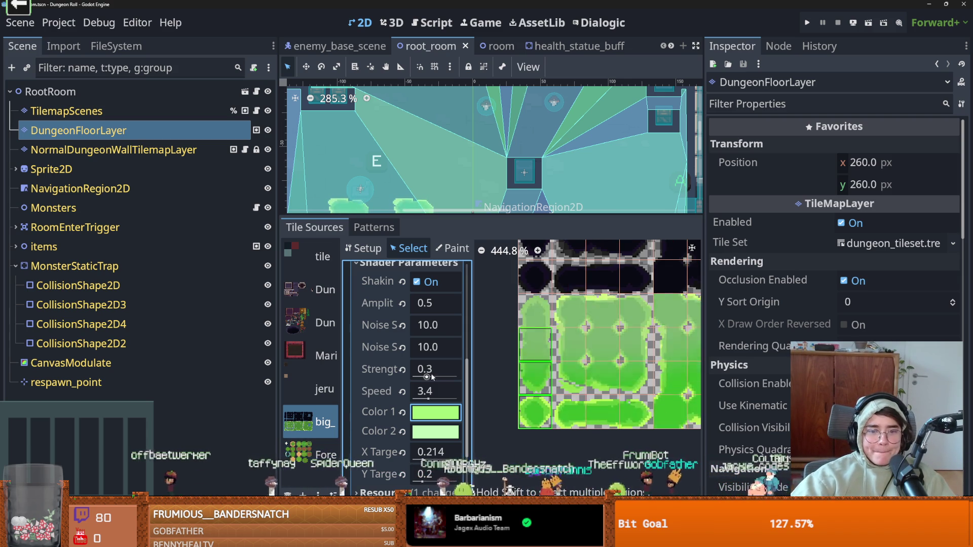
mouse_move(427, 376)
left_mouse_down()
mouse_move(416, 378)
mouse_move(459, 380)
mouse_move(415, 378)
left_mouse_up()
left_click(534, 378)
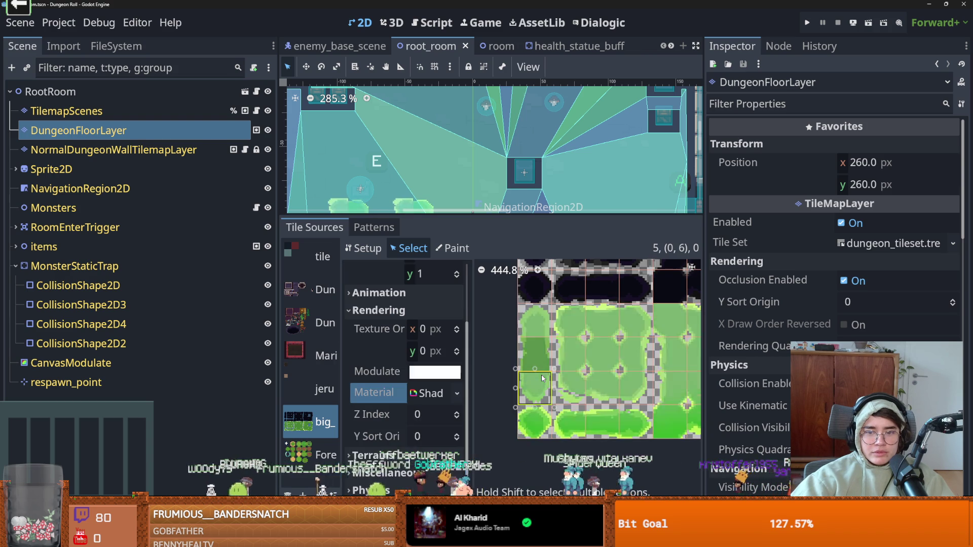
scroll(567, 390, "down", 2)
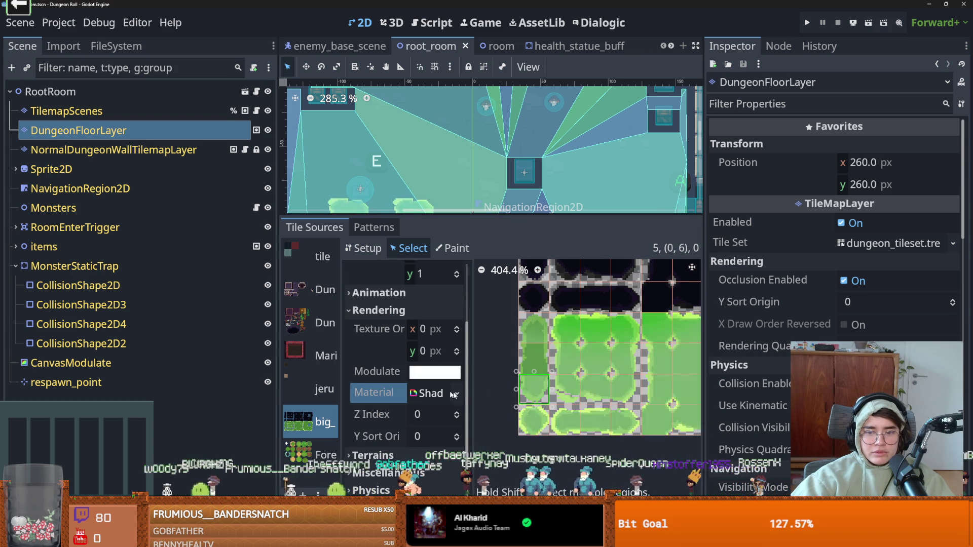
scroll(603, 400, "down", 2)
left_click(428, 395)
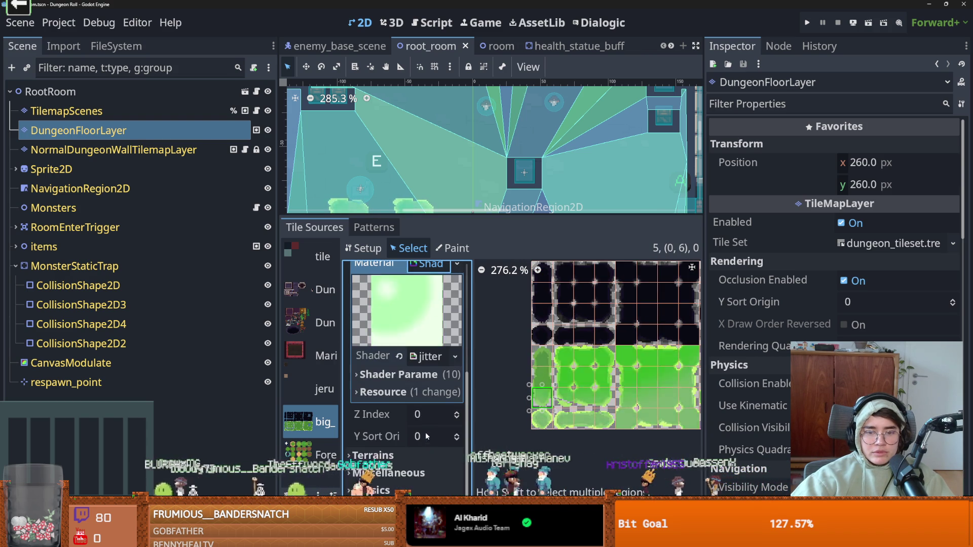
left_click(399, 374)
scroll(400, 385, "down", 3)
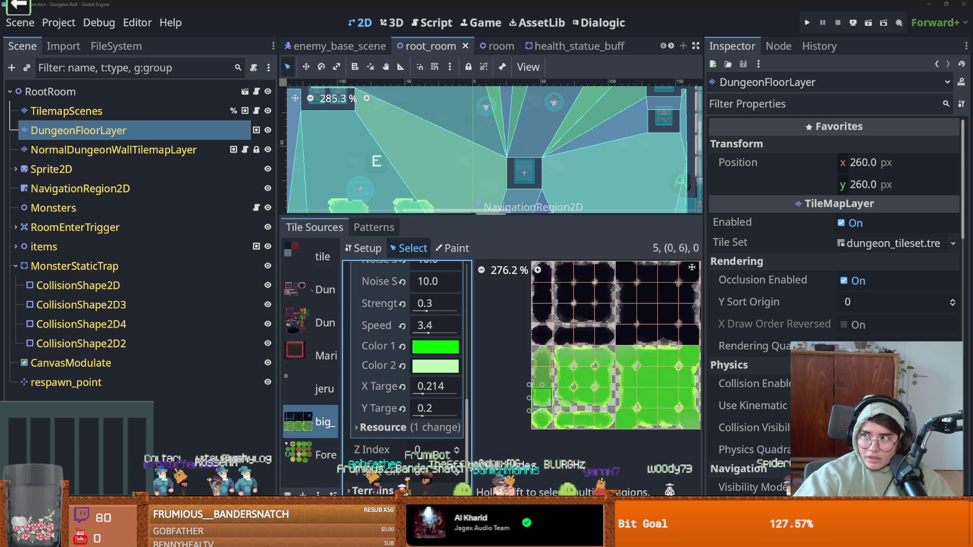
key("alt+Tab")
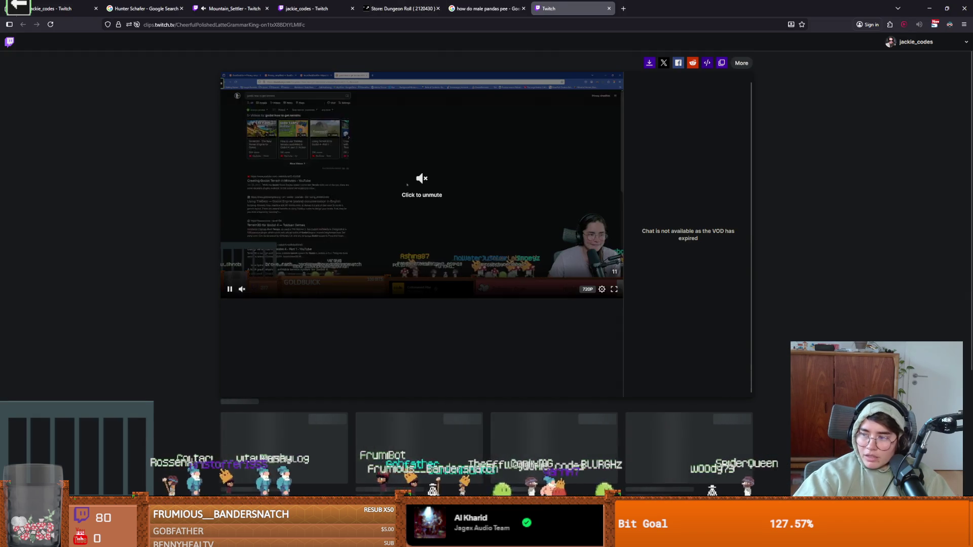
left_click(466, 181)
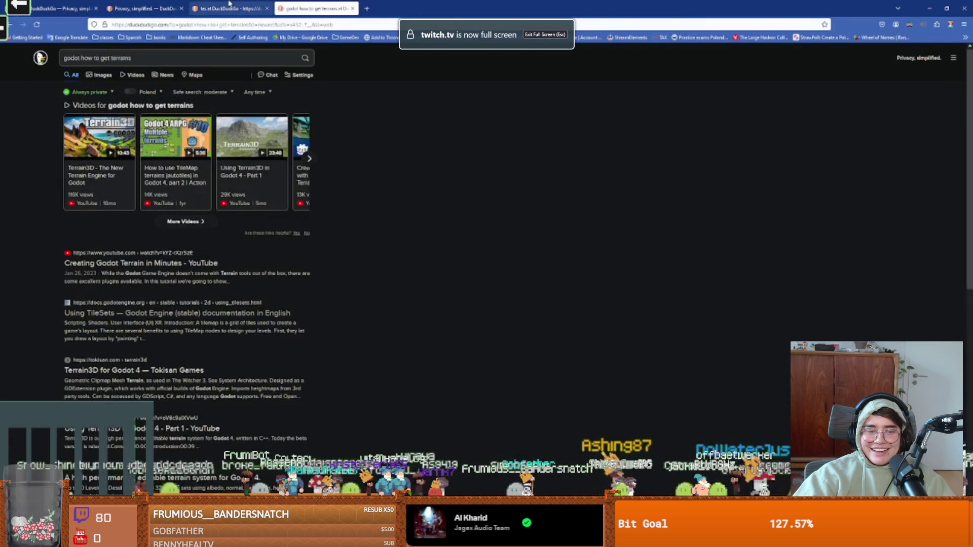
left_click(337, 329)
key("Escape")
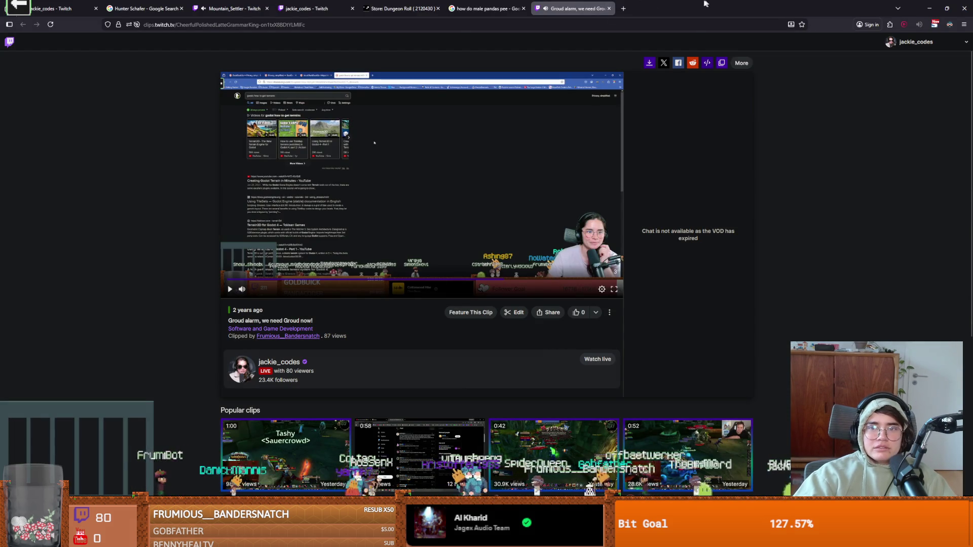
key("alt+Tab")
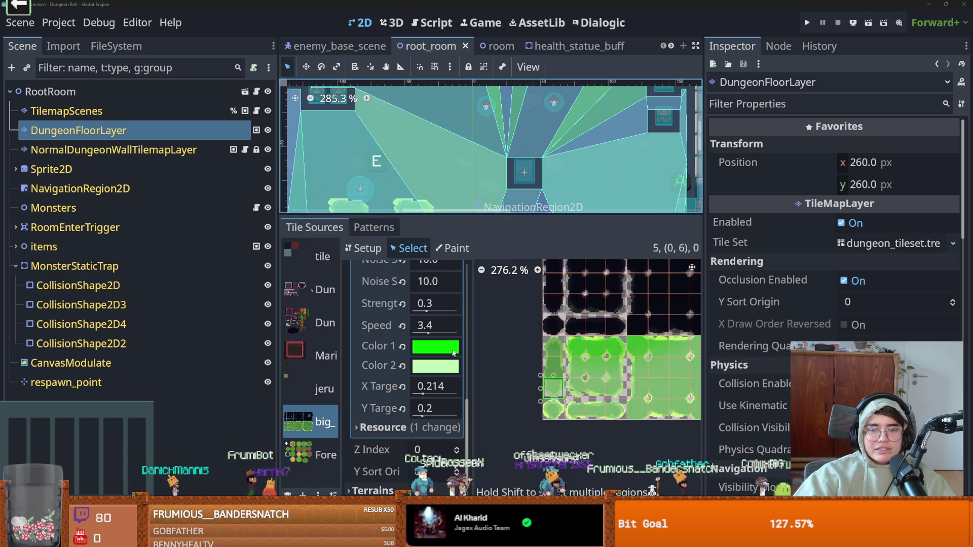
Step: Inspect slime tile (0,5)'s shader parameters, confirming its Strength of 0.093
left_click(552, 368)
left_click(430, 392)
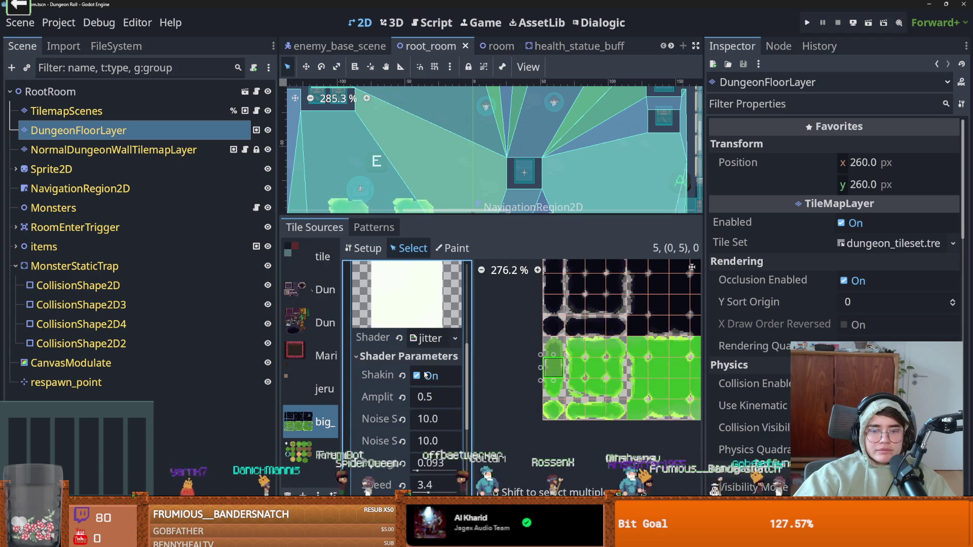
scroll(427, 376, "down", 3)
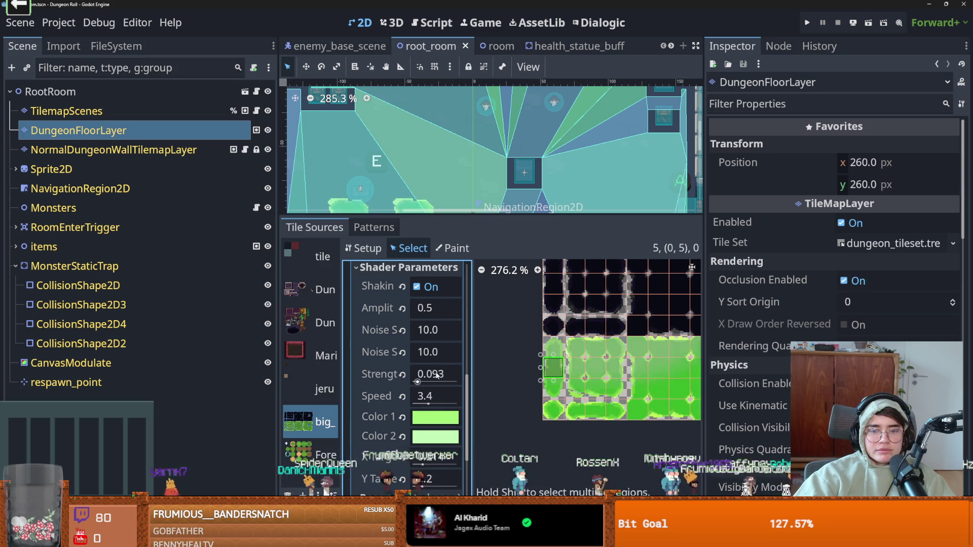
scroll(437, 390, "down", 1)
left_click(434, 344)
Step: Reselect slime tile (0,6) and narrow the Scene dock to widen the tileset panel
left_click(560, 394)
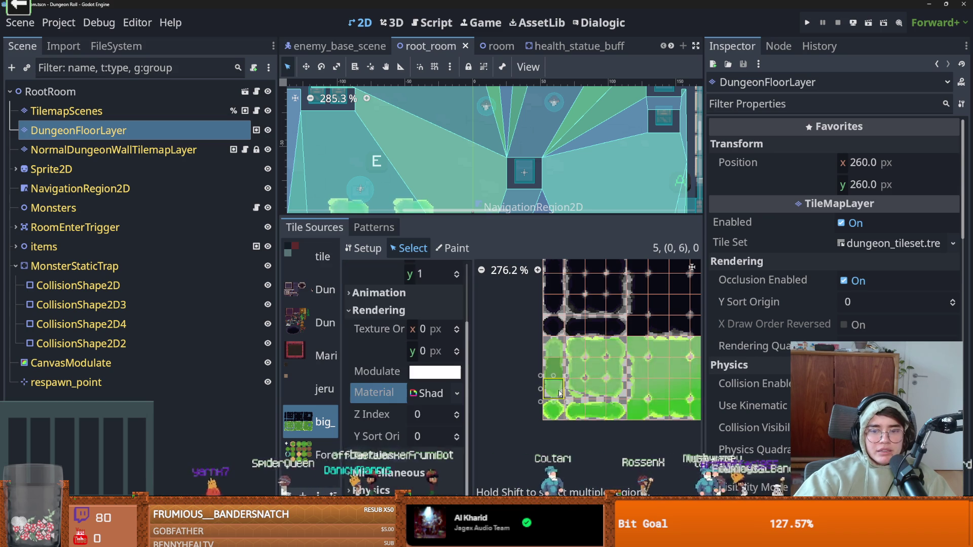
scroll(435, 401, "down", 5)
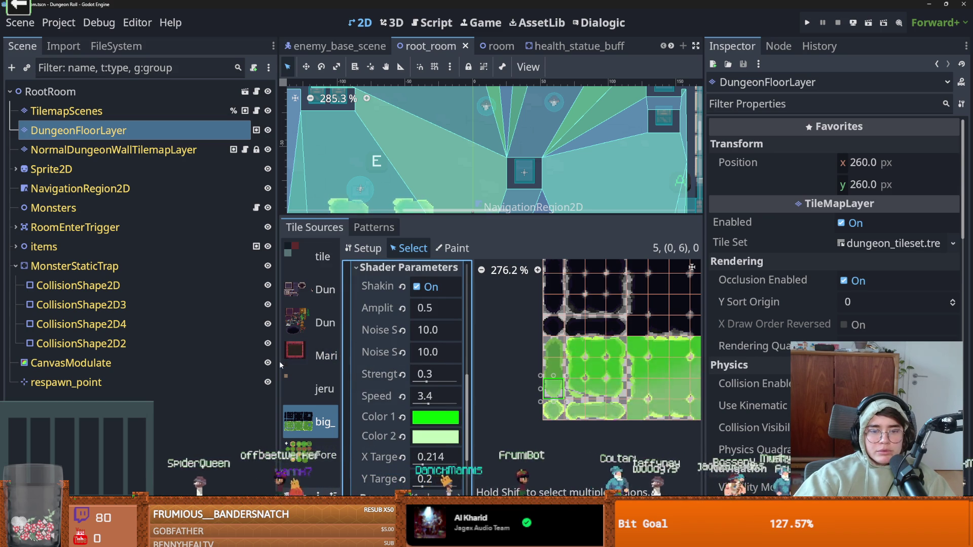
left_click_drag(278, 362, 89, 362)
scroll(264, 364, "up", 3)
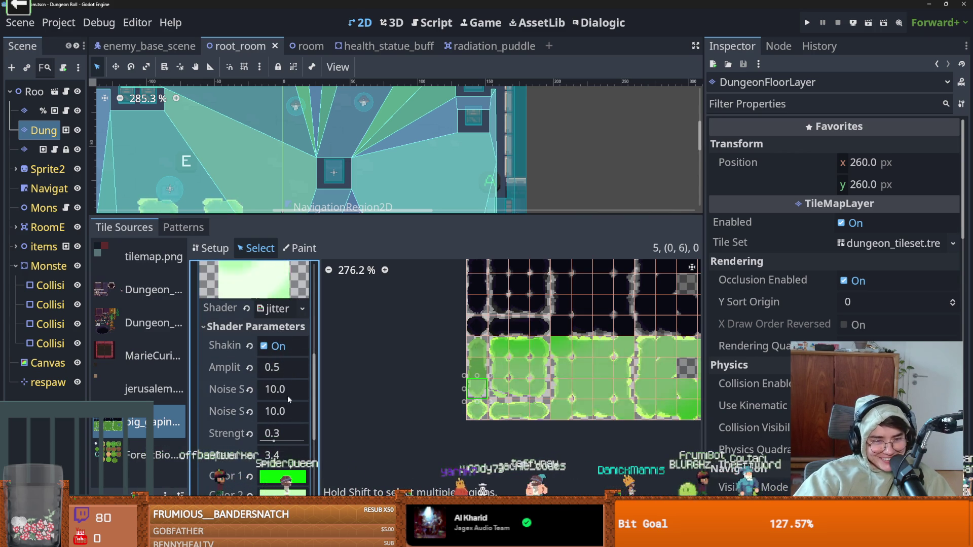
Step: Set jitter Strength to 0.093 on slime tiles (0,6) and (0,4)
left_click_drag(274, 441, 264, 441)
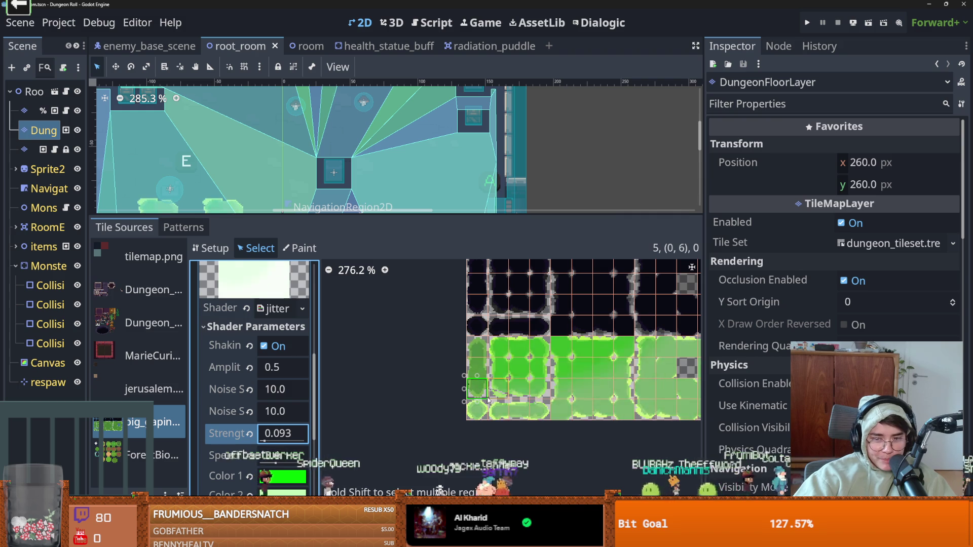
left_click(475, 350)
scroll(475, 355, "up", 4)
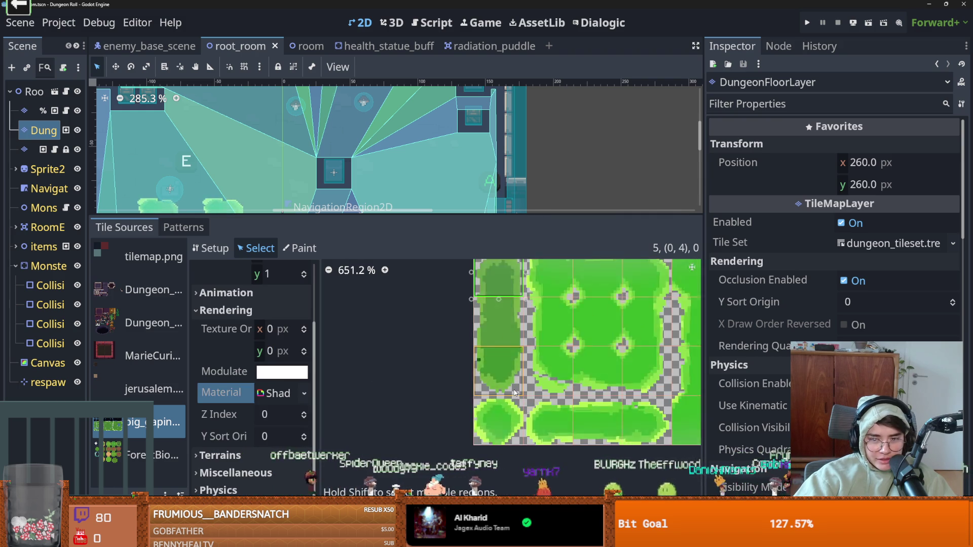
scroll(476, 370, "down", 3)
left_click(282, 384)
scroll(285, 406, "down", 3)
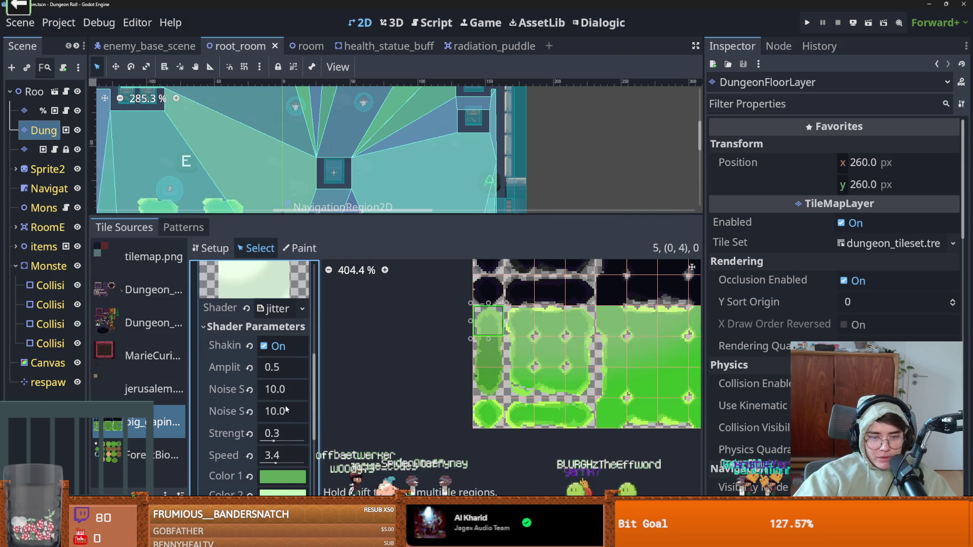
left_click(283, 406)
type("0.093")
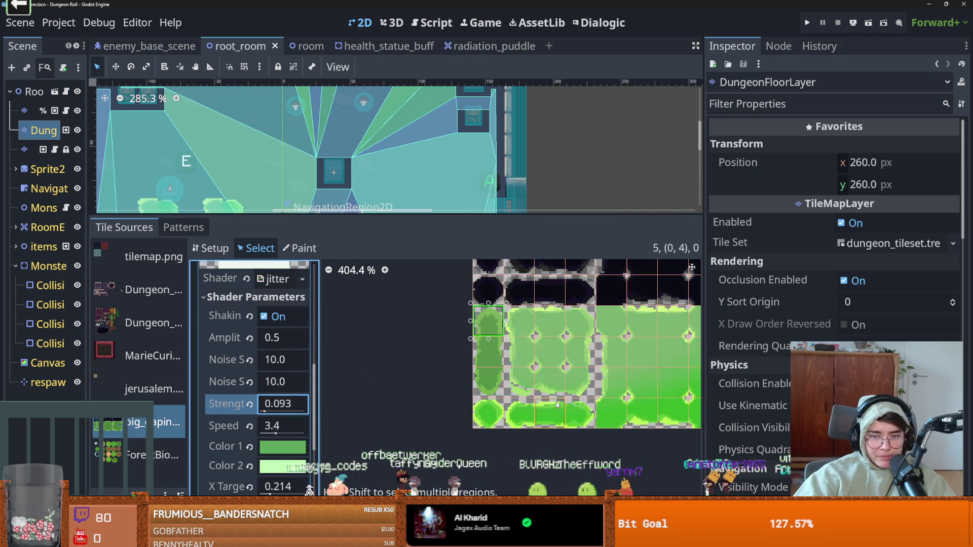
Step: Open the bottom-left slime tile's jitter_pulse shader code, then return to the tileset atlas
left_click(475, 419)
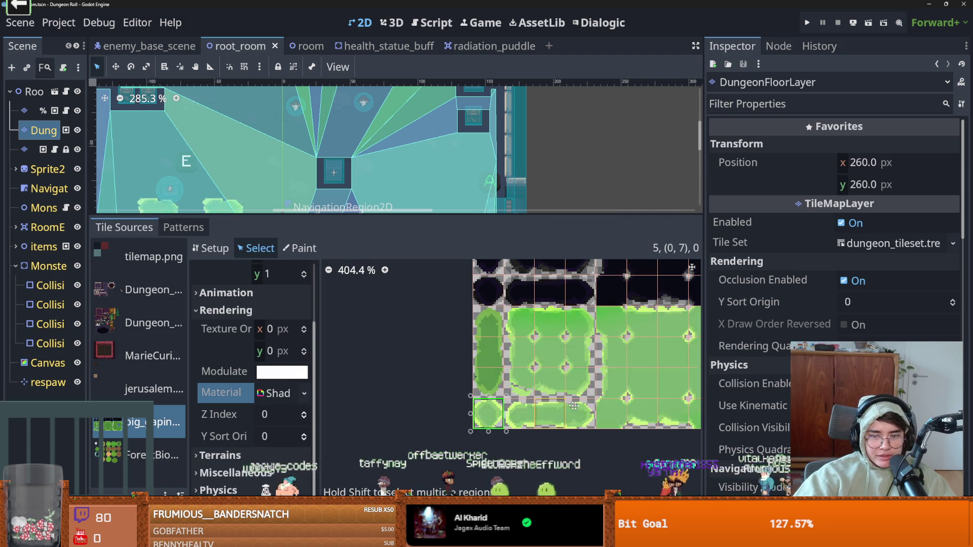
left_click(279, 393)
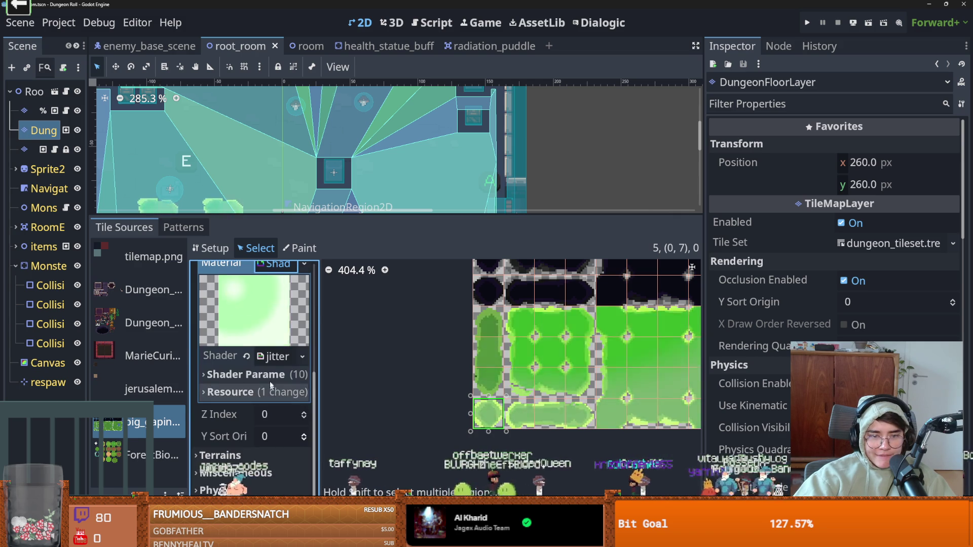
left_click(270, 365)
left_click(33, 134)
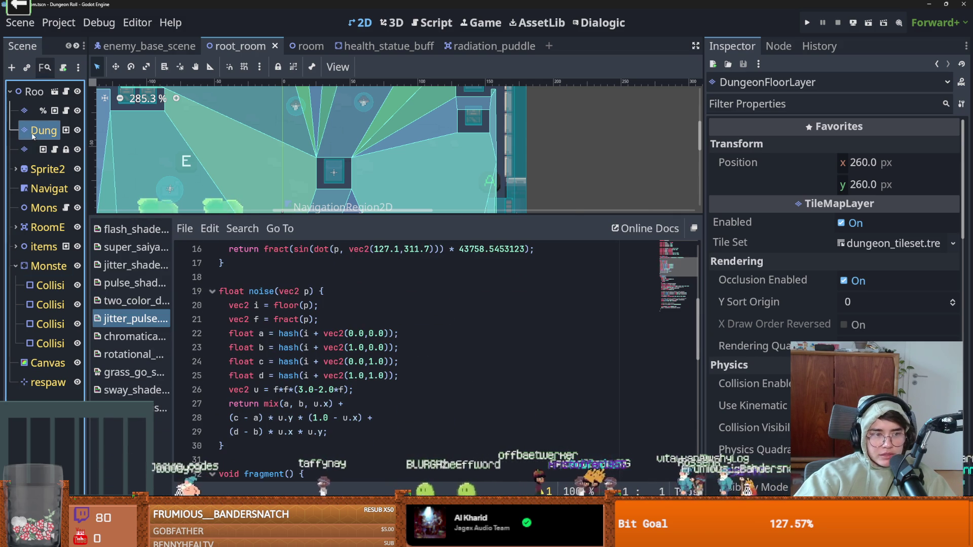
left_click(37, 150)
left_click(34, 132)
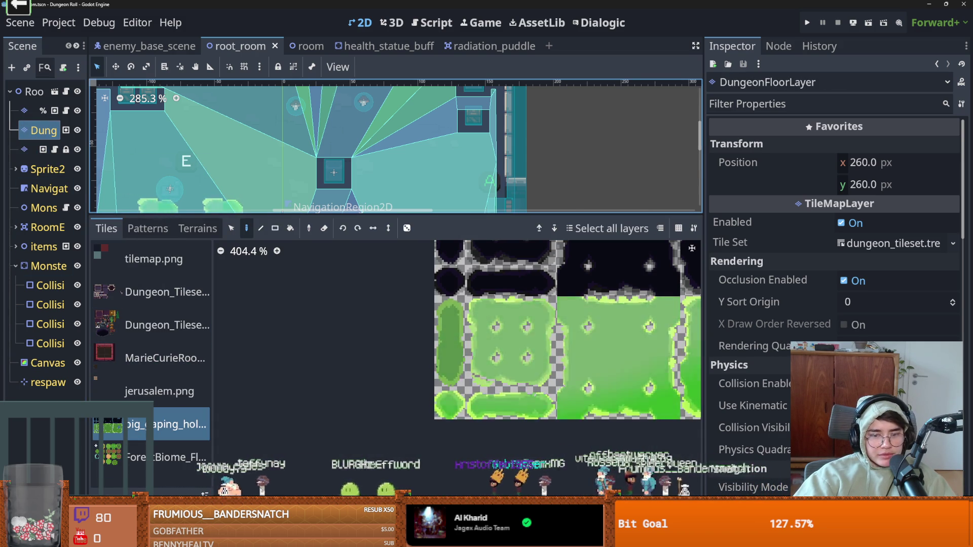
left_click(380, 540)
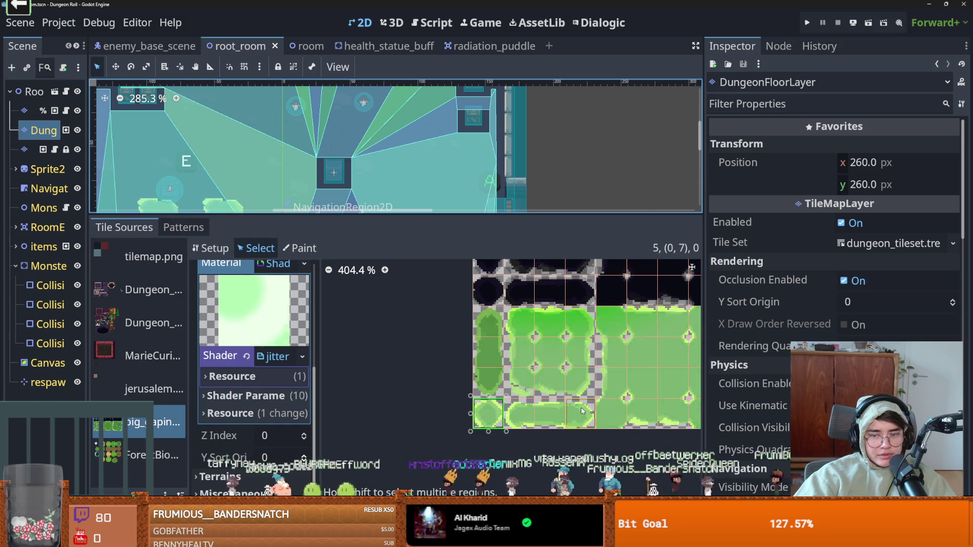
Step: Select the four bottom-row slime tiles together and show their shared shader parameters
left_click_drag(576, 417, 488, 414)
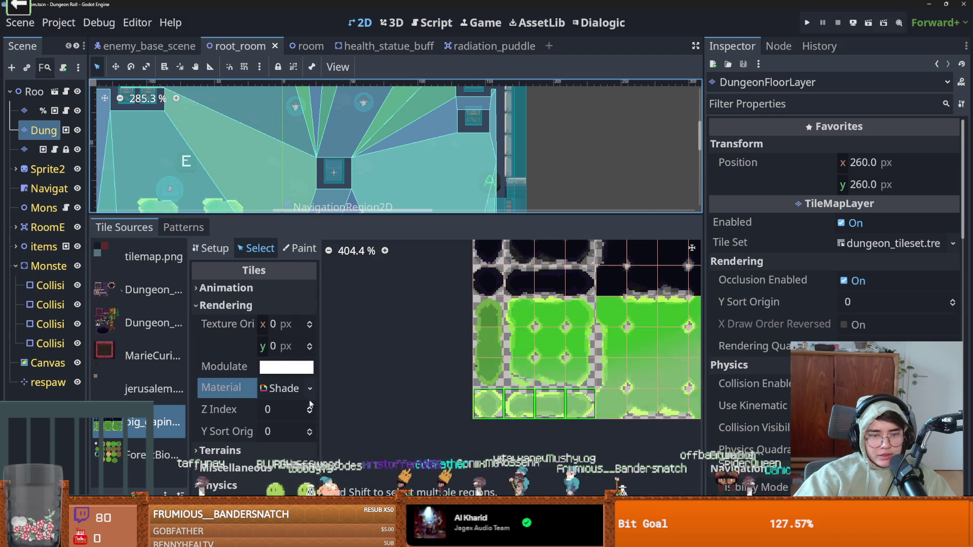
scroll(289, 399, "down", 3)
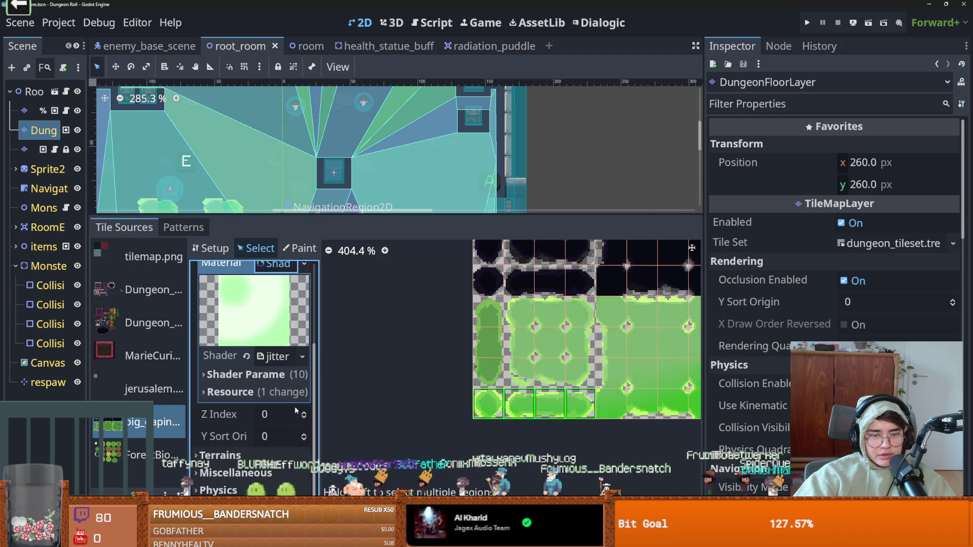
left_click(257, 375)
left_click_drag(320, 390, 428, 390)
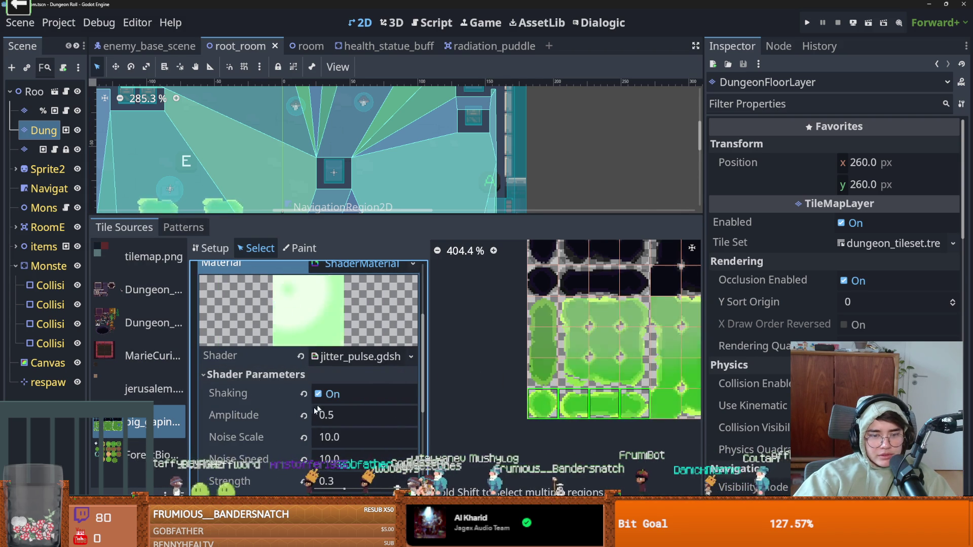
Step: Lower the bottom tiles' Strength to 0.093, then review a single tile's jitter_pulse shader
left_click_drag(346, 472, 324, 472)
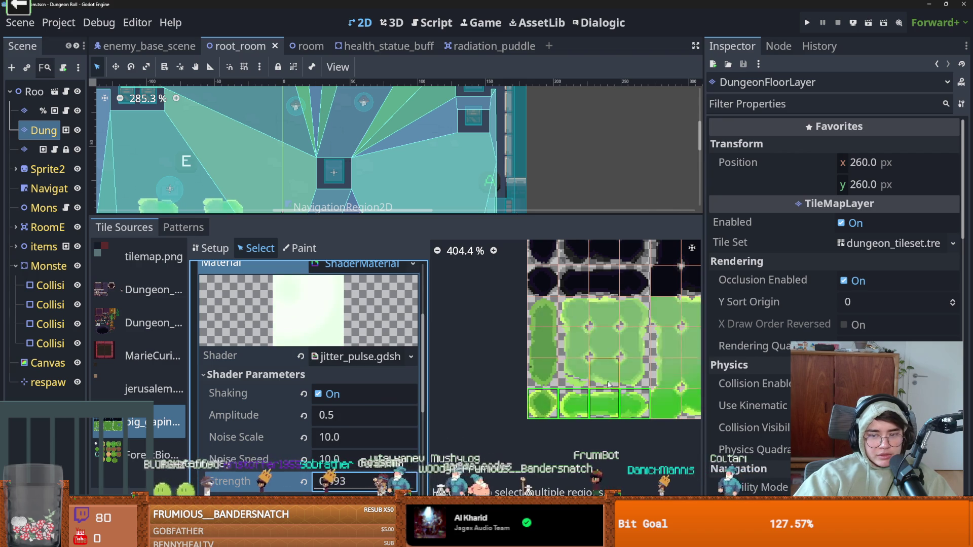
left_click(570, 406)
left_click(342, 408)
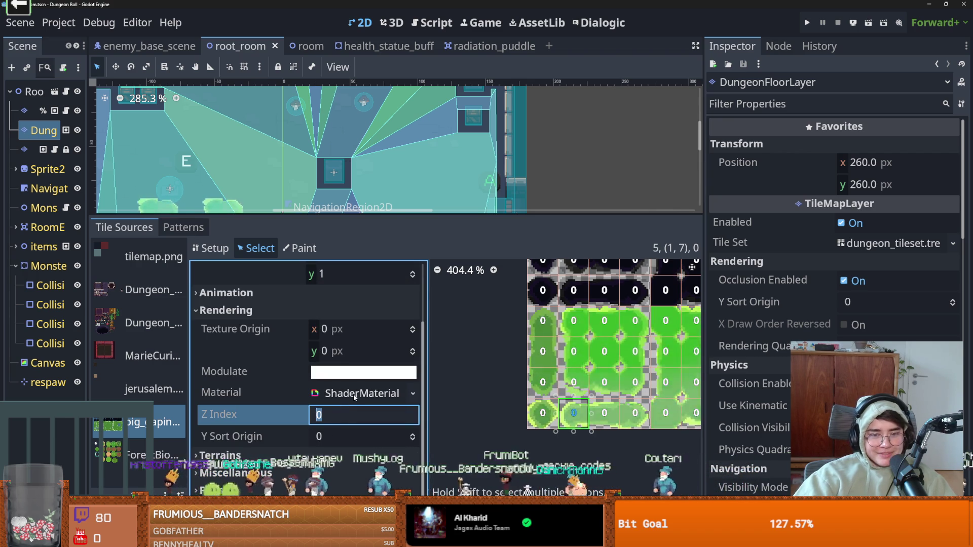
left_click(343, 395)
scroll(338, 418, "down", 3)
left_click(345, 361)
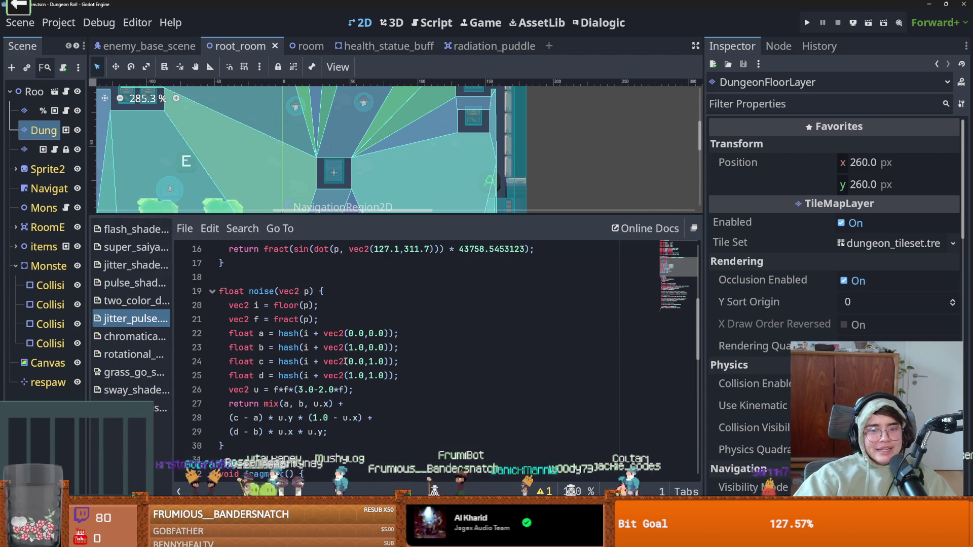
Step: Reopen the tileset from DungeonFloorLayer and review the next slime tile's jitter_pulse shader
left_click(36, 133)
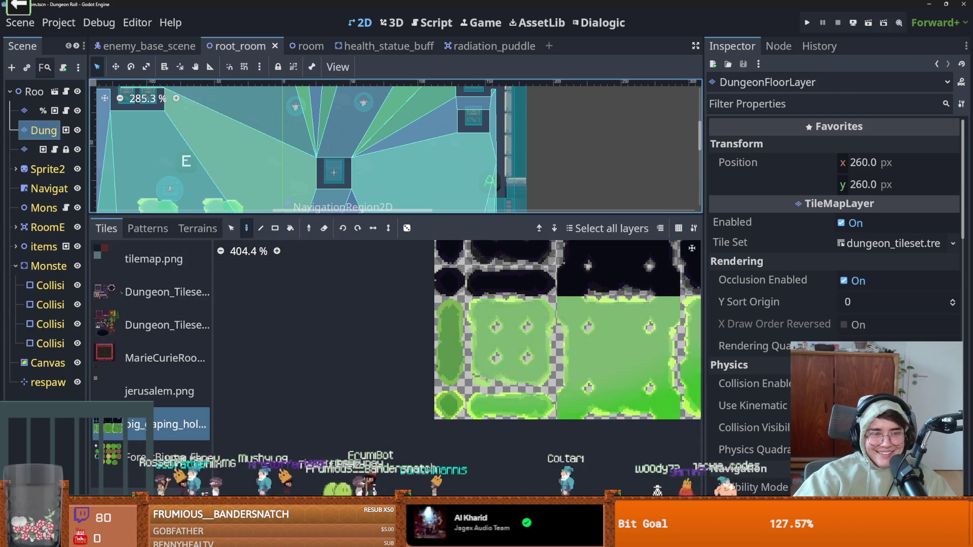
left_click(284, 539)
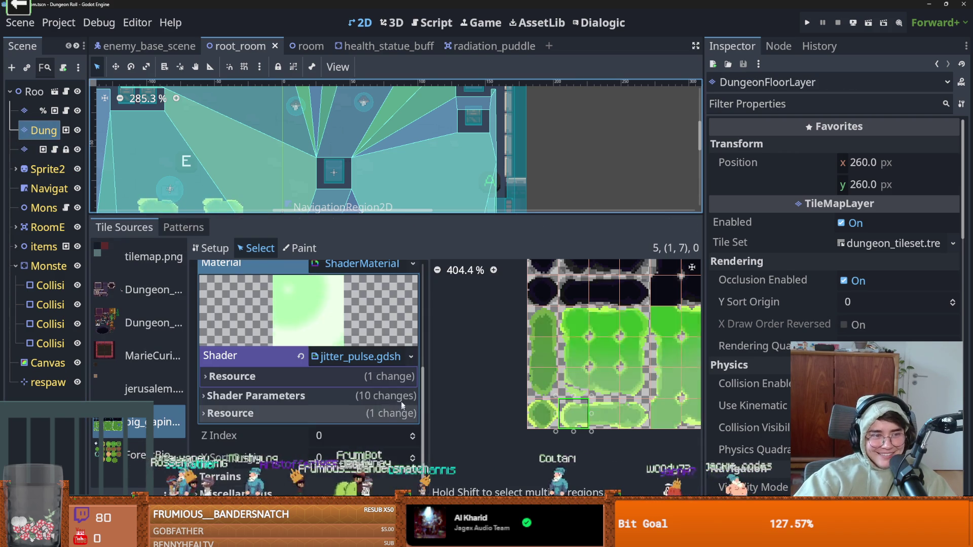
left_click(267, 394)
scroll(331, 397, "down", 3)
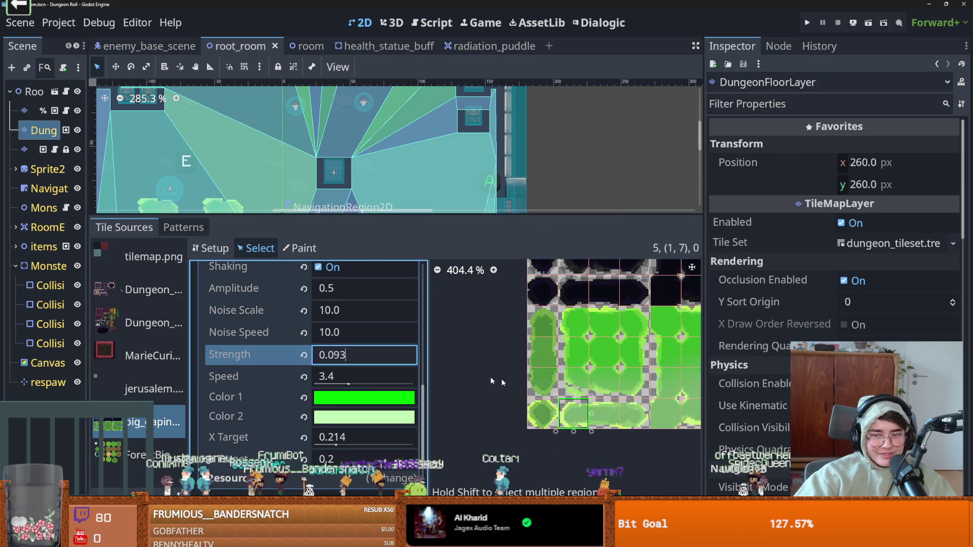
left_click(610, 416)
left_click(347, 393)
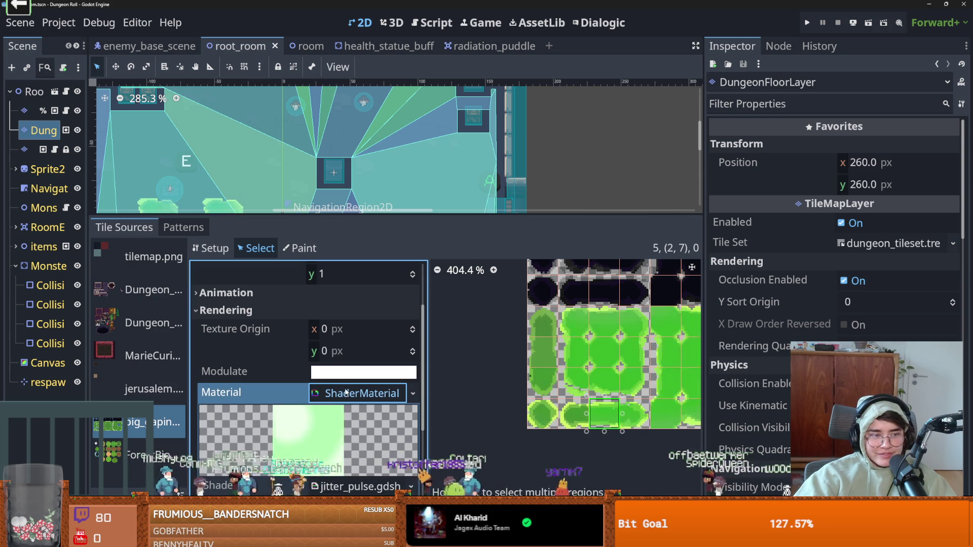
scroll(342, 390, "down", 3)
left_click(355, 306)
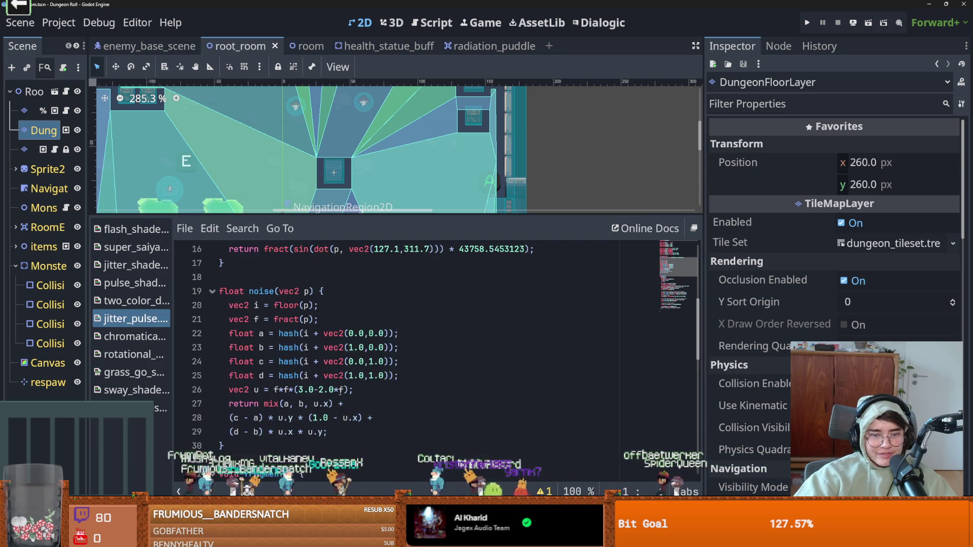
Step: Review slime tile (3,7)'s shader material and its jitter_pulse code
left_click(24, 149)
left_click(43, 130)
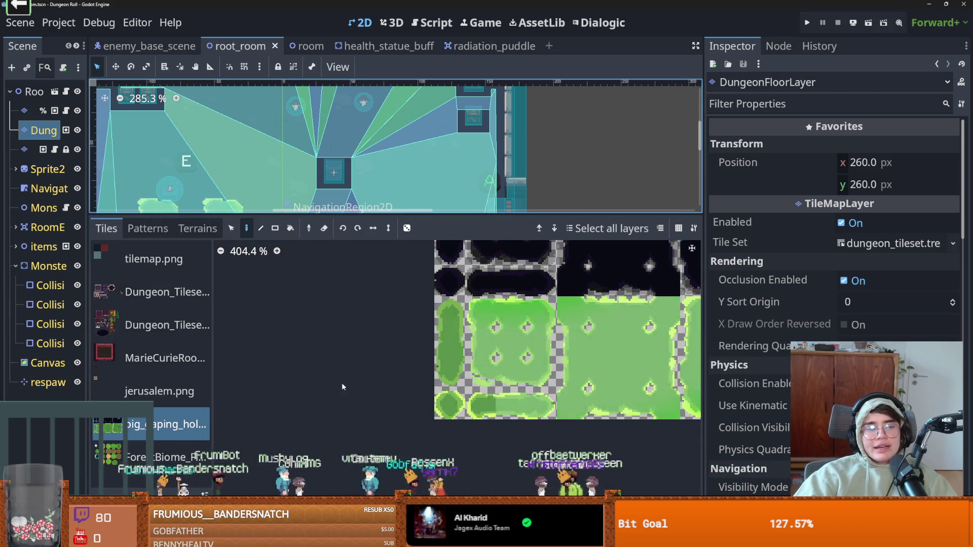
left_click(355, 538)
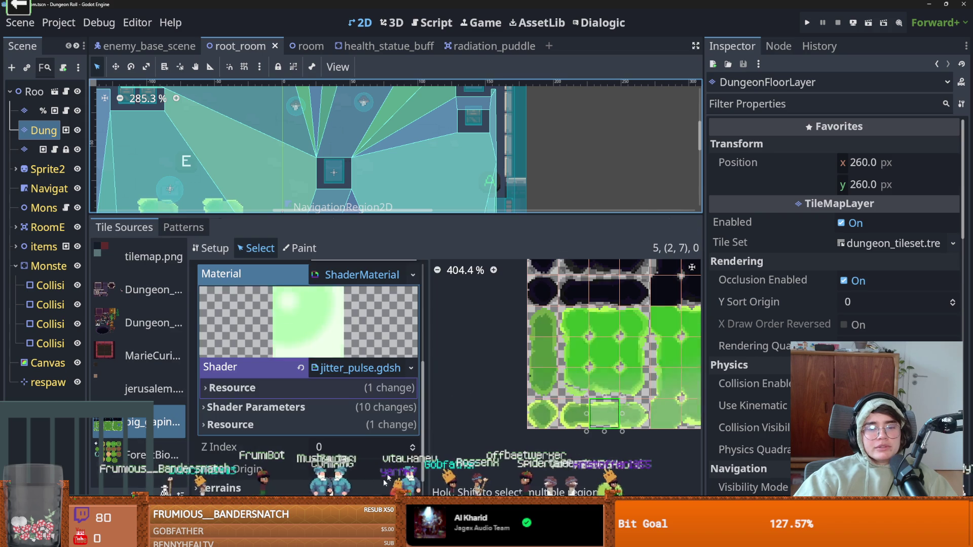
left_click(290, 408)
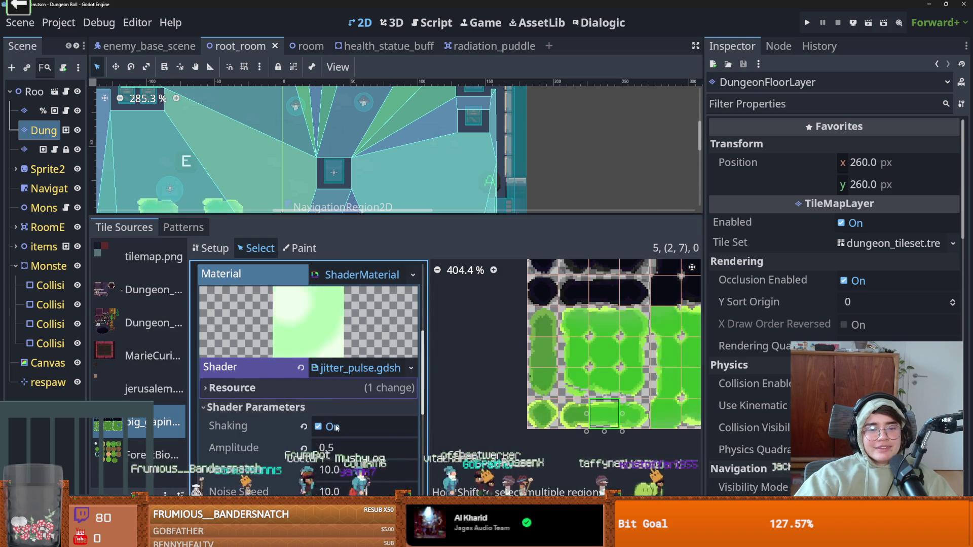
scroll(338, 408, "down", 3)
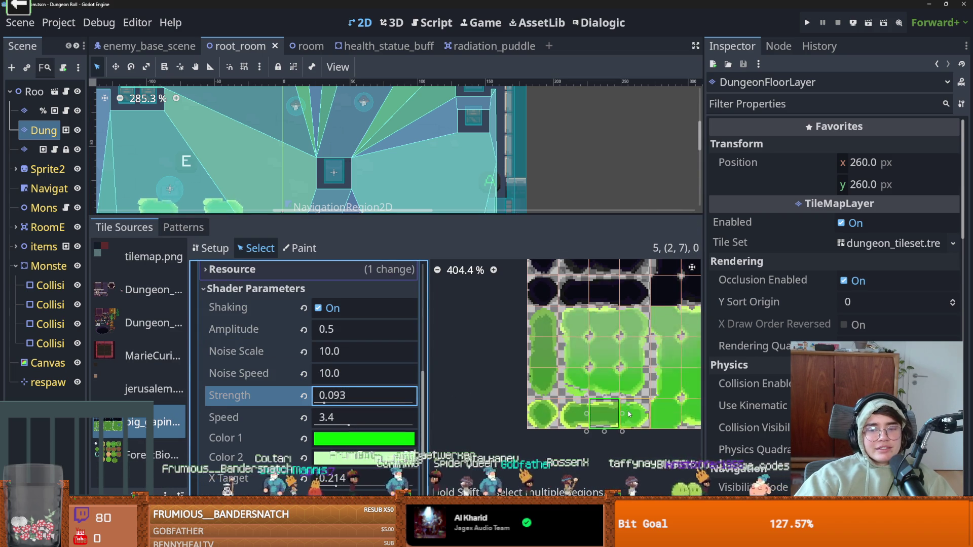
left_click(629, 414)
left_click(341, 395)
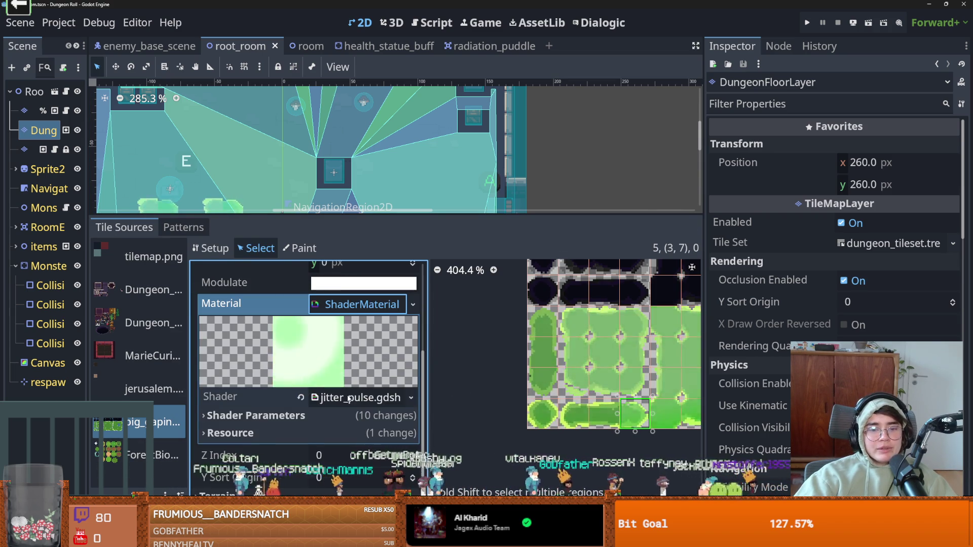
left_click(349, 398)
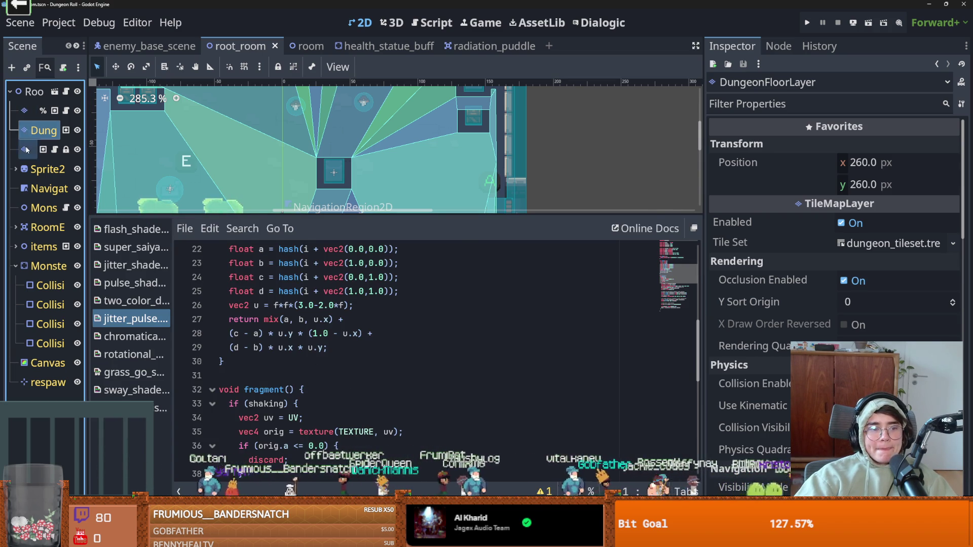
Step: Set this slime tile's jitter Strength to 0.093
left_click(26, 149)
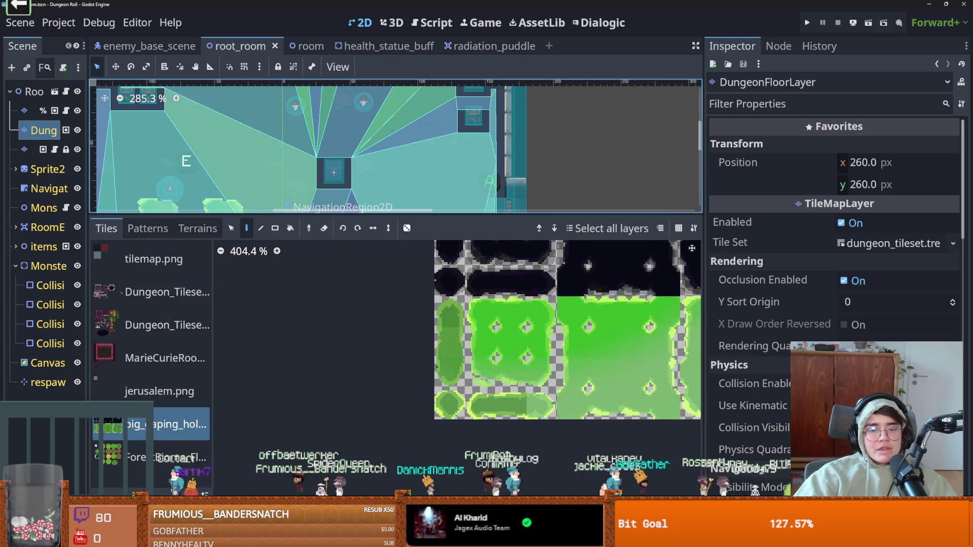
left_click(324, 506)
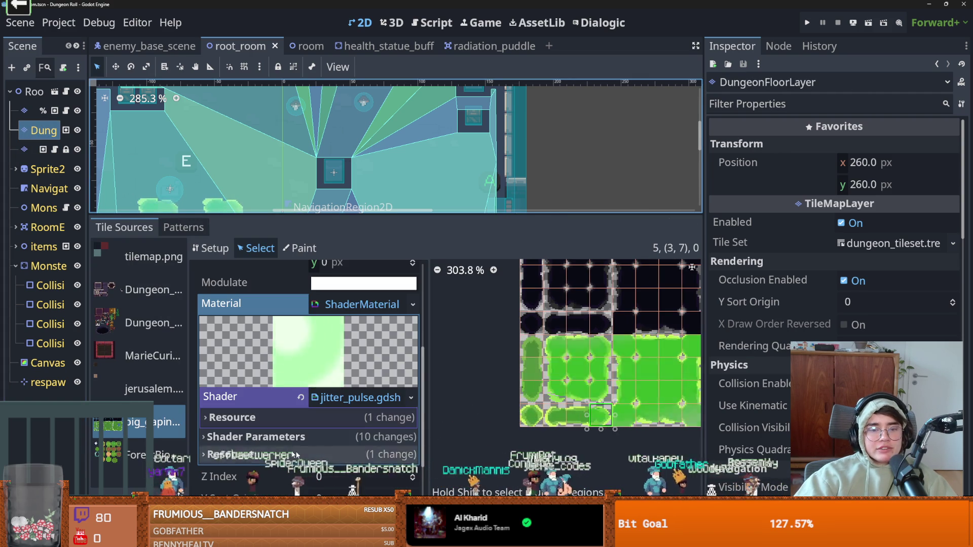
left_click(252, 376)
scroll(316, 396, "down", 5)
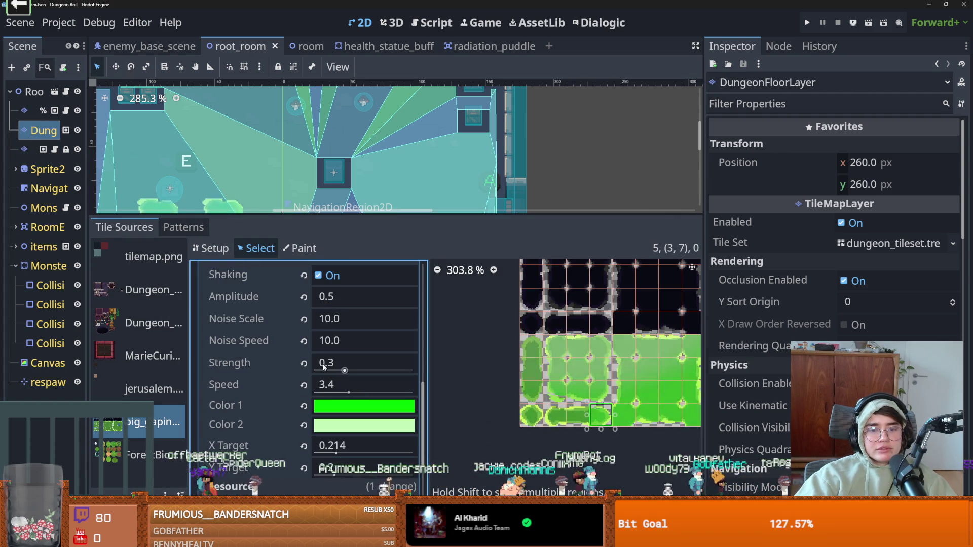
type("0.093")
key("Return")
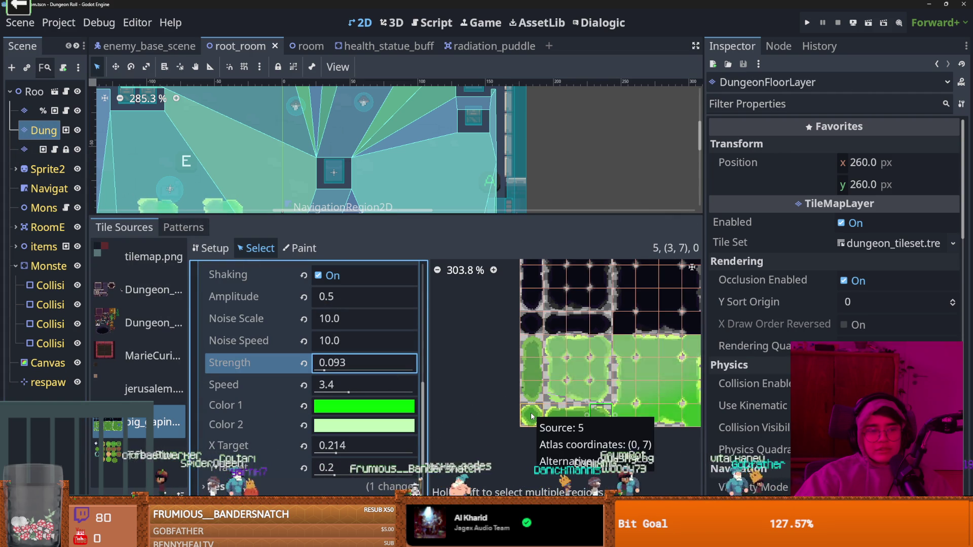
scroll(551, 393, "up", 2)
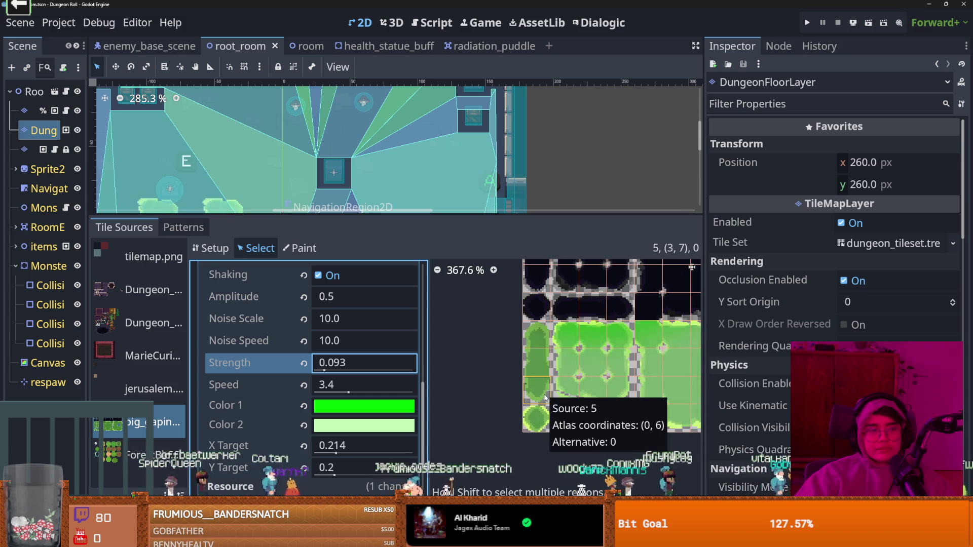
Step: Check slime tile (1,6)'s jitter_pulse shader, then return to the DungeonFloorLayer tile palette
left_click(561, 384)
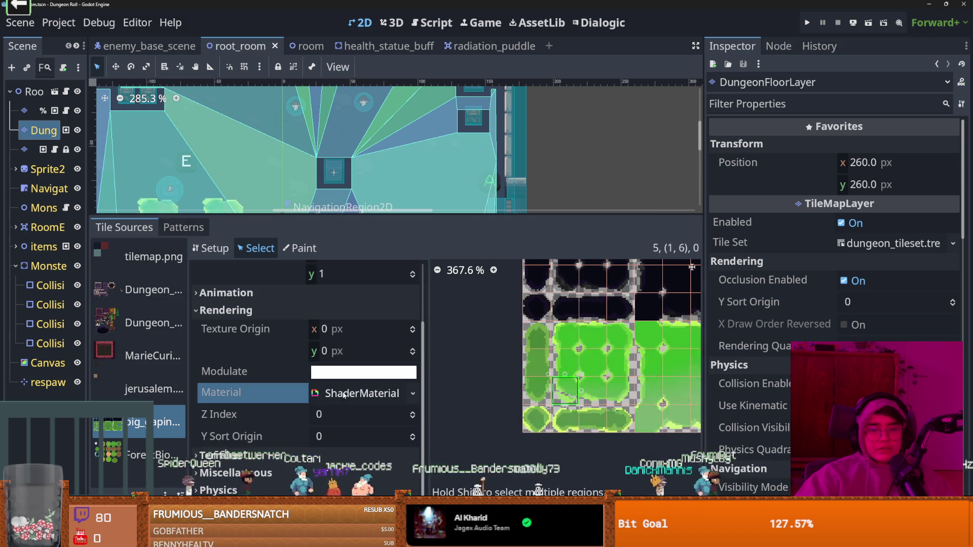
left_click(343, 395)
left_click(350, 372)
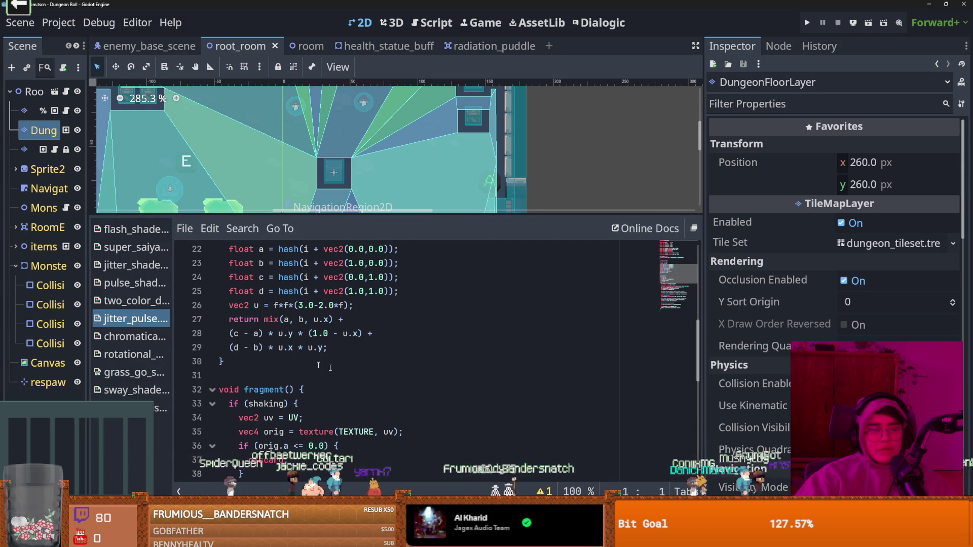
left_click(45, 135)
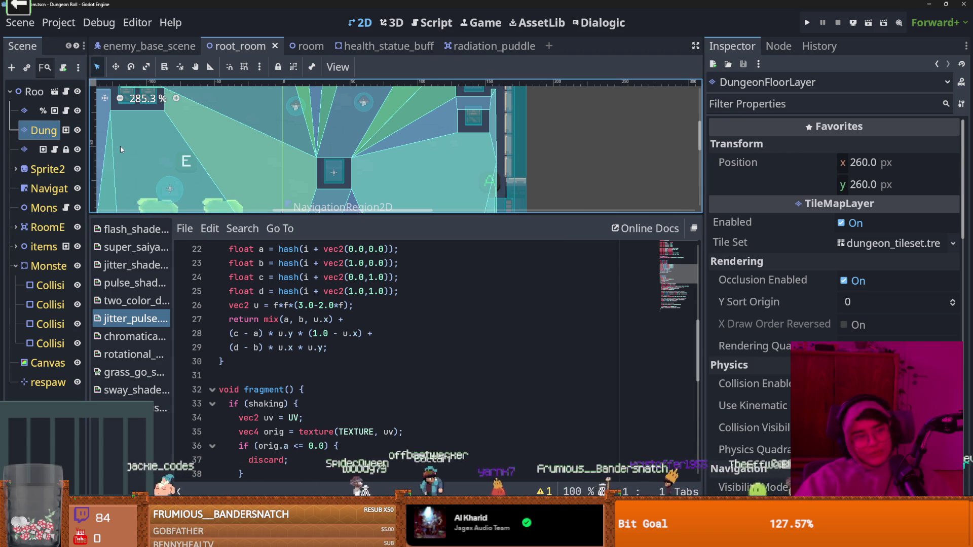
left_click(44, 136)
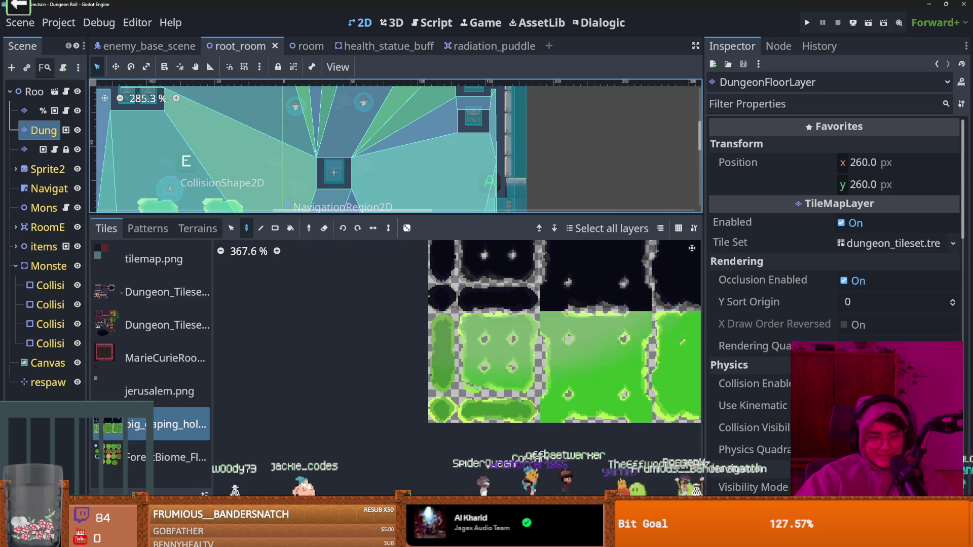
Step: Set slime tile (2,6)'s jitter Strength to 0.093
scroll(583, 355, "up", 2)
scroll(343, 397, "down", 1)
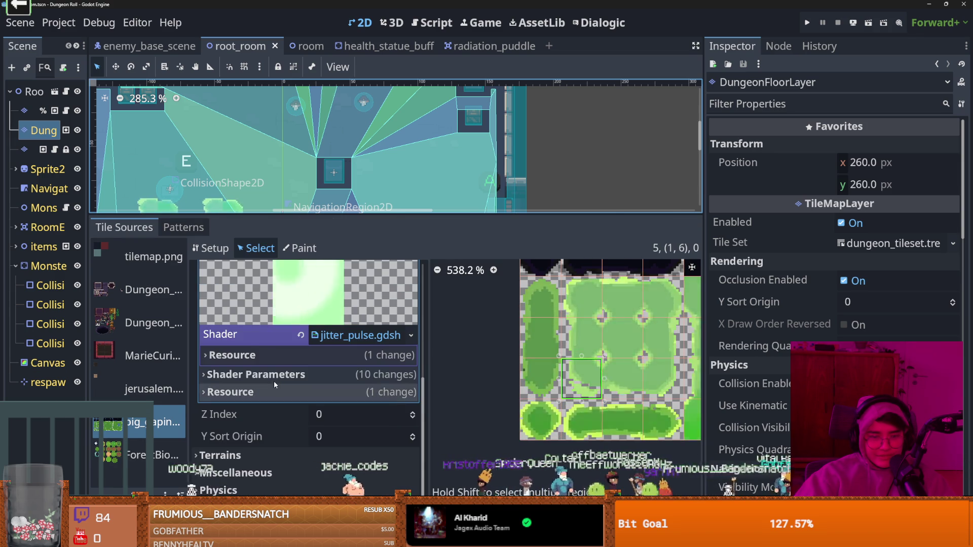
left_click(273, 378)
scroll(324, 370, "down", 3)
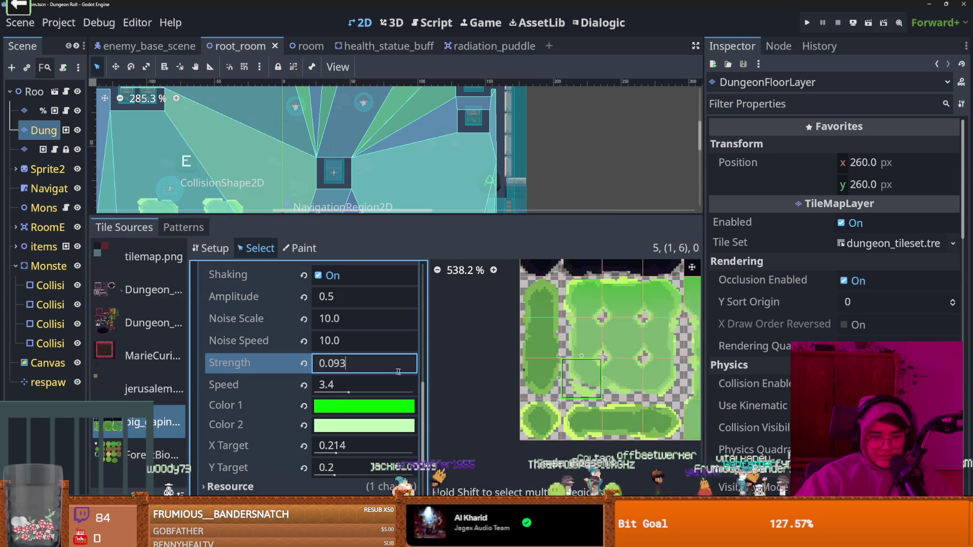
left_click(618, 379)
left_click(370, 394)
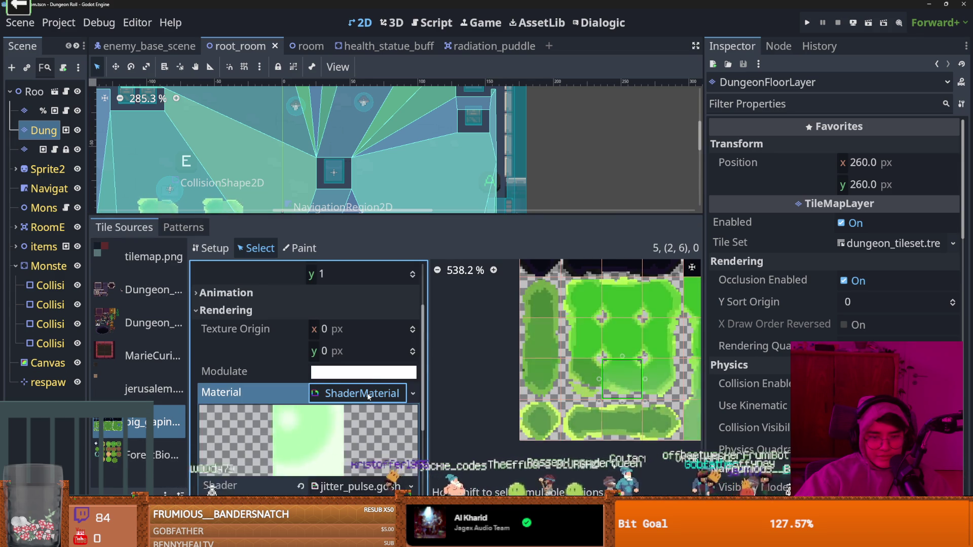
scroll(329, 385, "down", 6)
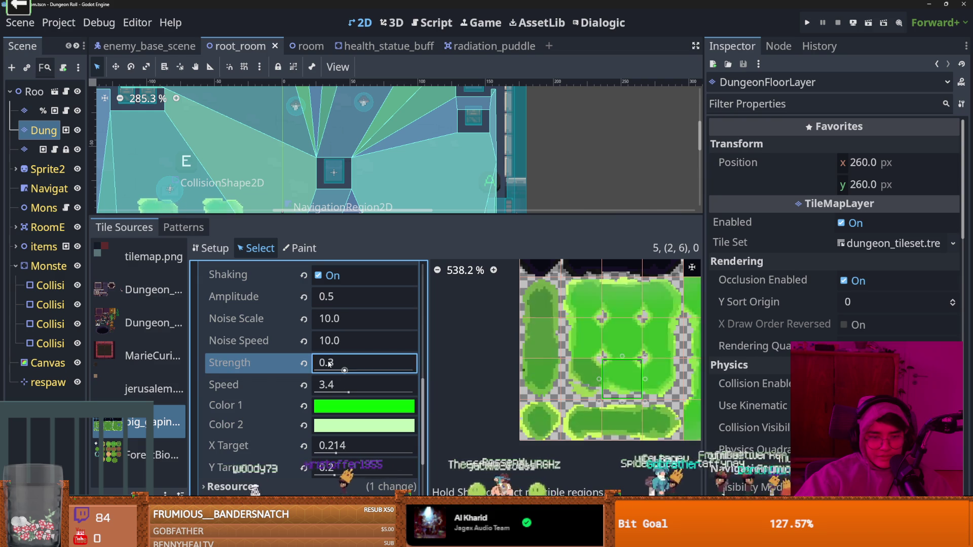
type("0.093")
Step: Set slime tile (3,6)'s jitter Strength to 0.093
left_click(647, 380)
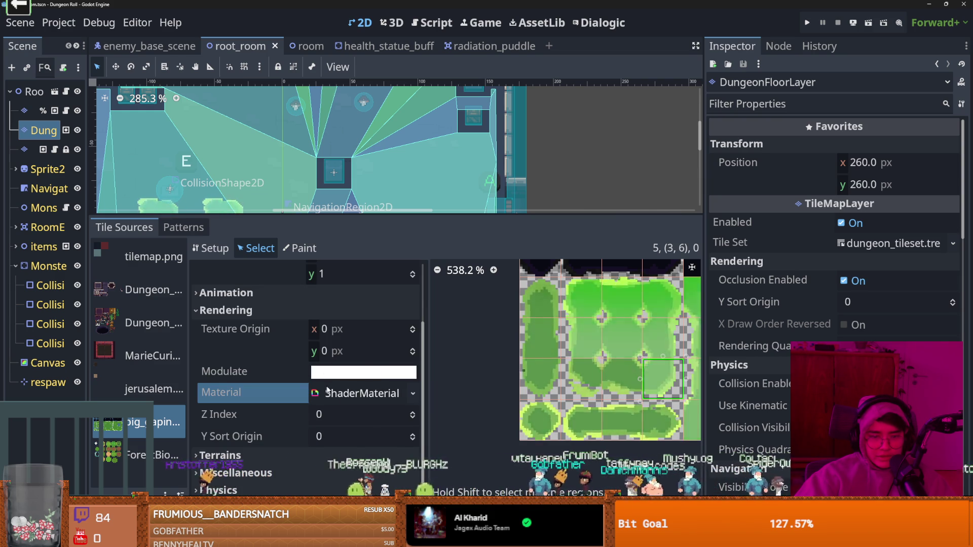
left_click(350, 393)
left_click(342, 376)
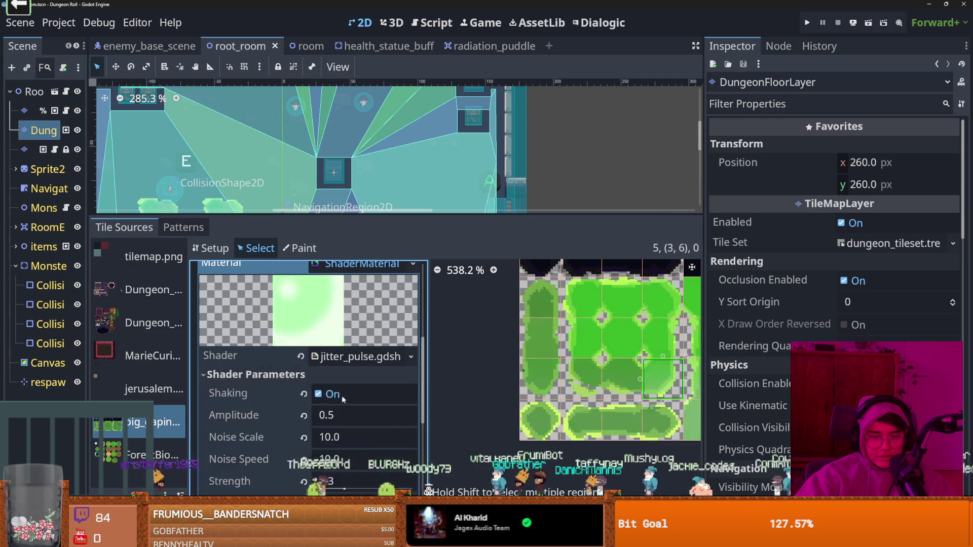
scroll(336, 382, "down", 3)
left_click(331, 391)
type("0.093")
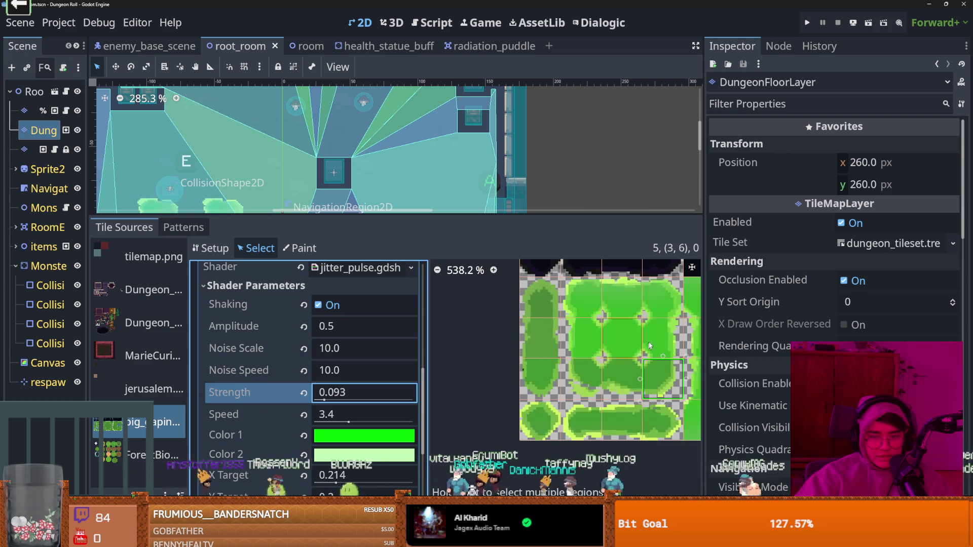
Step: On slime tile (3,5), nudge Noise Speed to 9.805 and bring up Color 1 (00ff00)
left_click(650, 345)
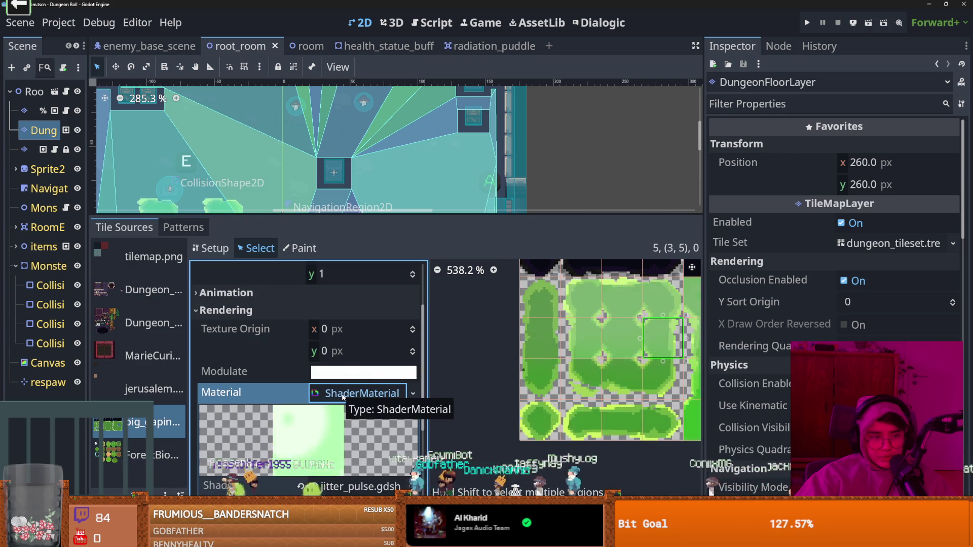
left_click(338, 394)
left_click(310, 375)
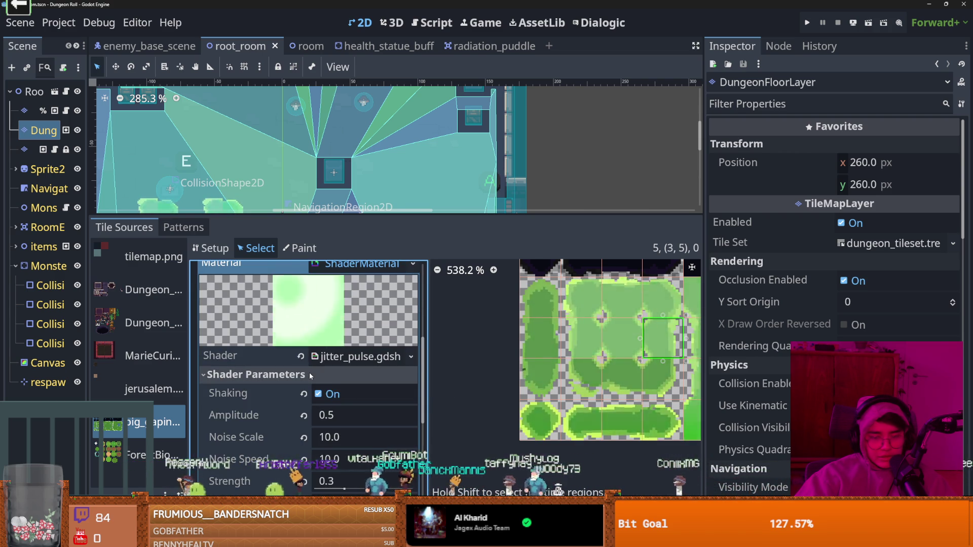
left_click_drag(583, 378, 518, 388)
scroll(334, 403, "down", 3)
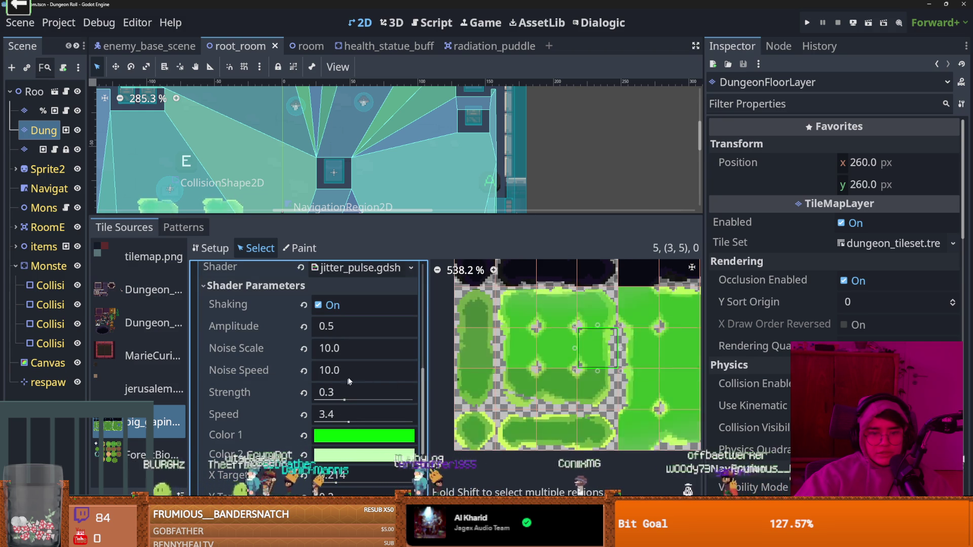
mouse_move(340, 369)
left_mouse_down()
mouse_move(325, 369)
mouse_move(339, 369)
left_mouse_up()
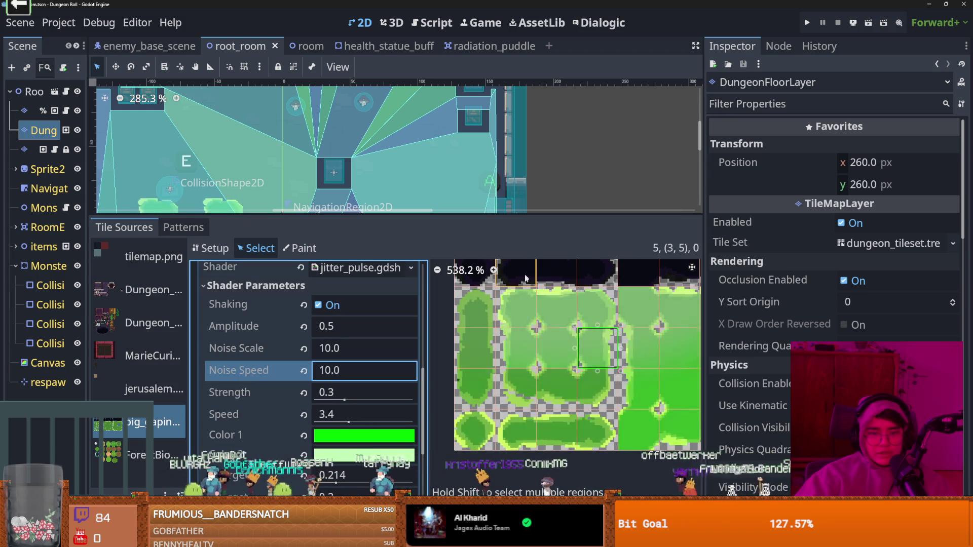
left_click(375, 435)
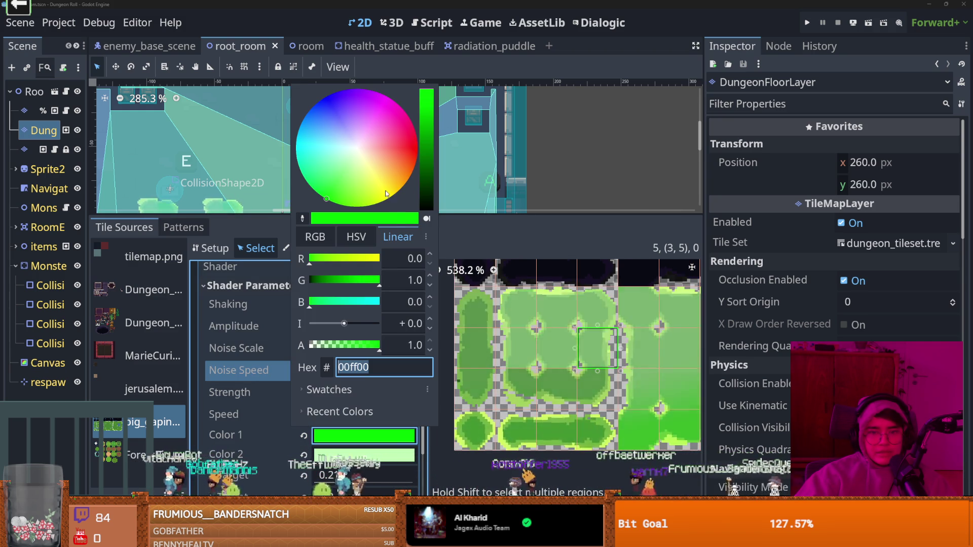
Step: Darken the Color 1 green and set Strength to 0.093
left_click(426, 137)
left_click_drag(426, 138, 428, 137)
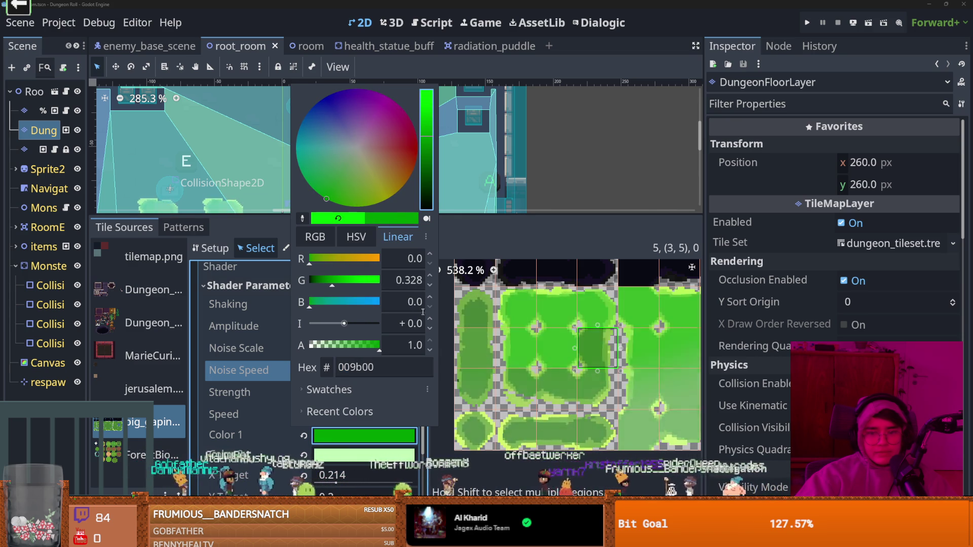
left_click(278, 433)
left_click(337, 391)
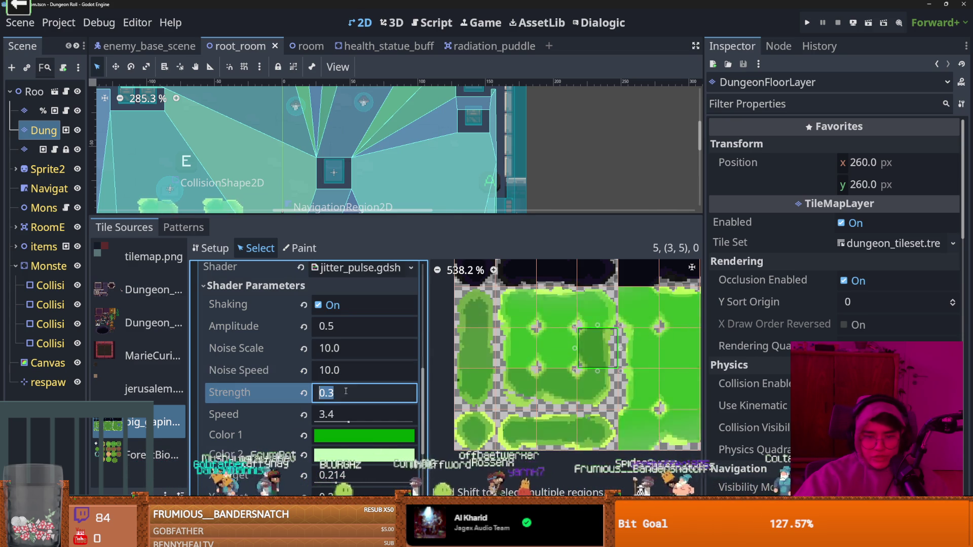
type("0.093")
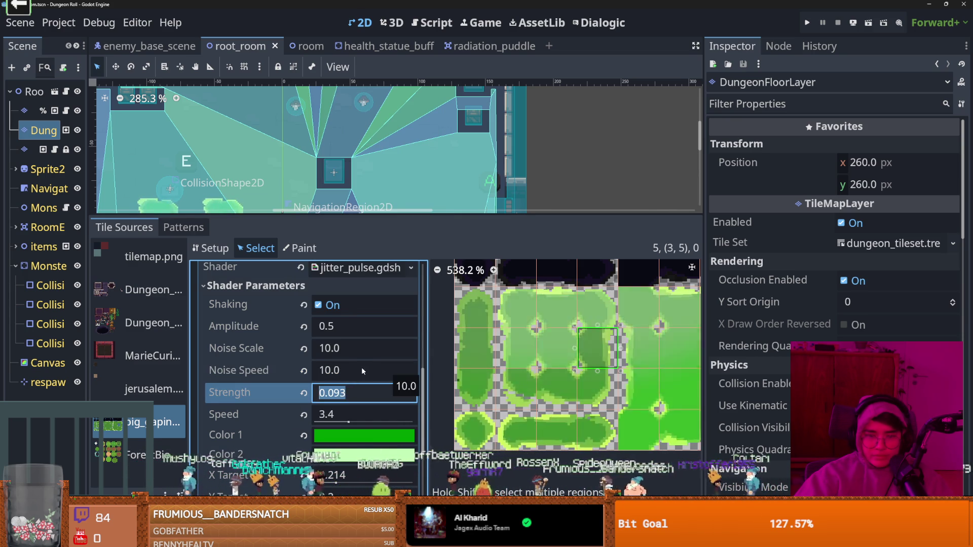
Step: Set Noise Speed 7.925, Noise Scale 3.05 and Amplitude 0.165
left_click(349, 367)
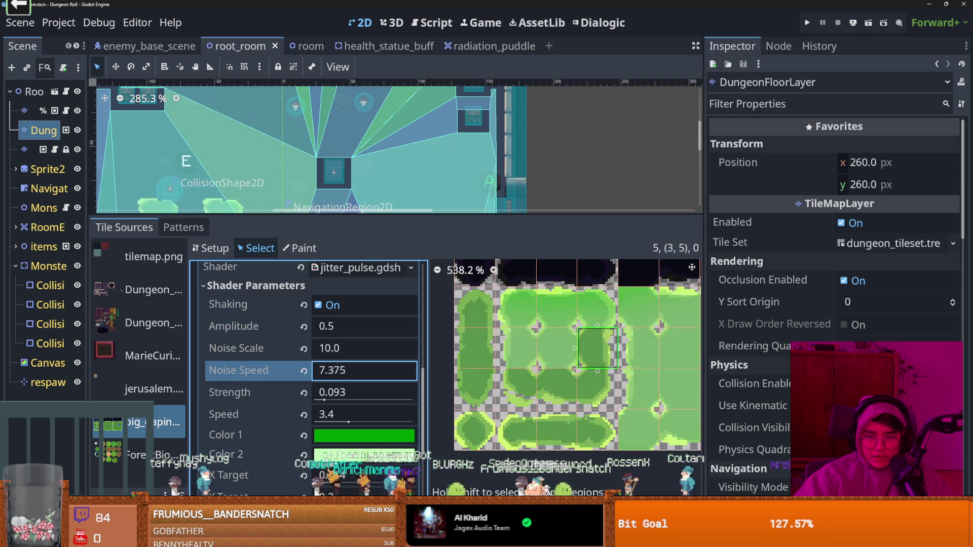
left_click(339, 349)
type("8.2")
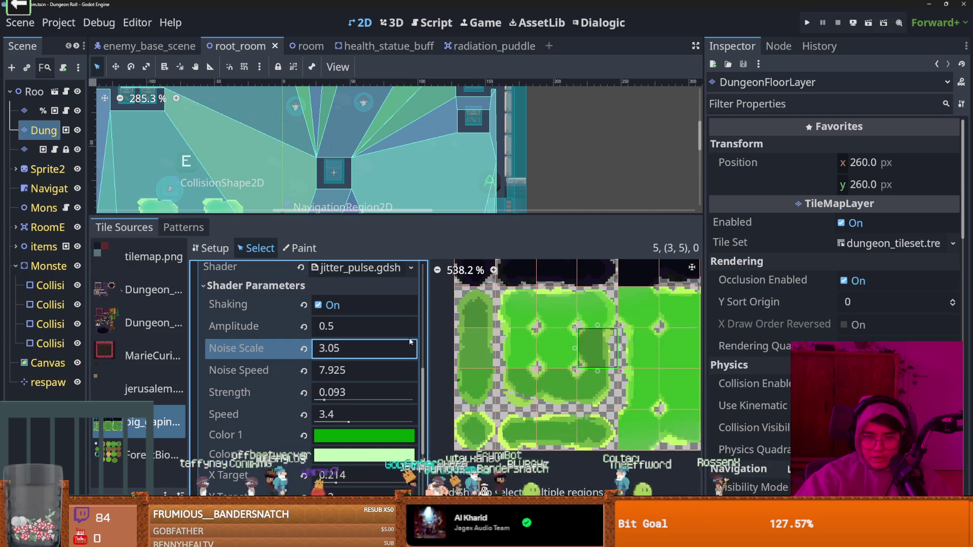
left_click(337, 327)
type("-0.91")
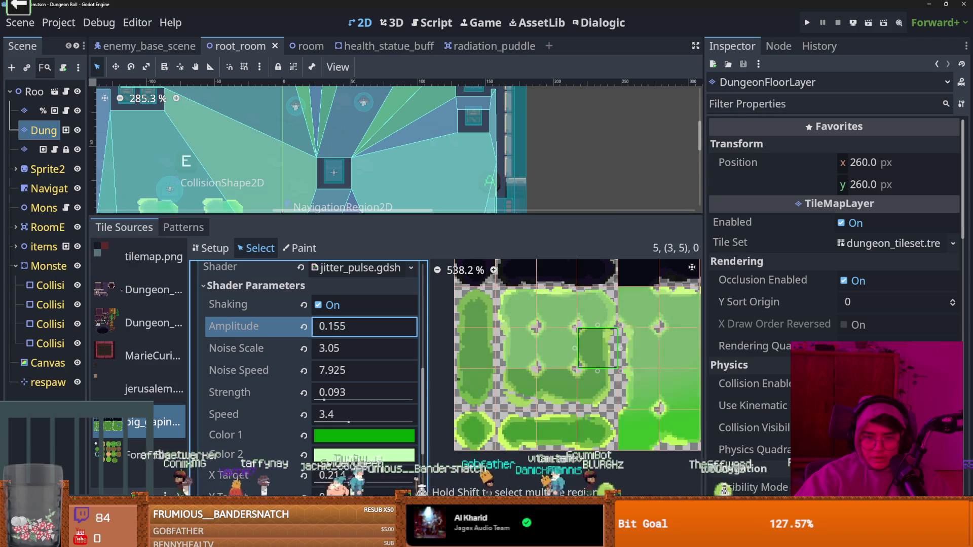
key("BackSpace")
key("BackSpace")
type("65")
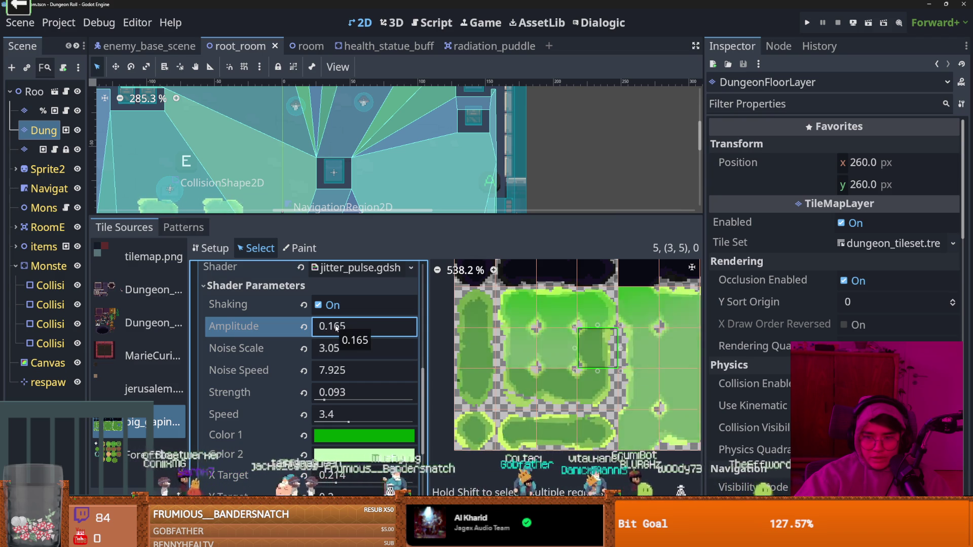
Step: Try X Target at 1.0, then undo it back to 0.214
scroll(262, 347, "down", 3)
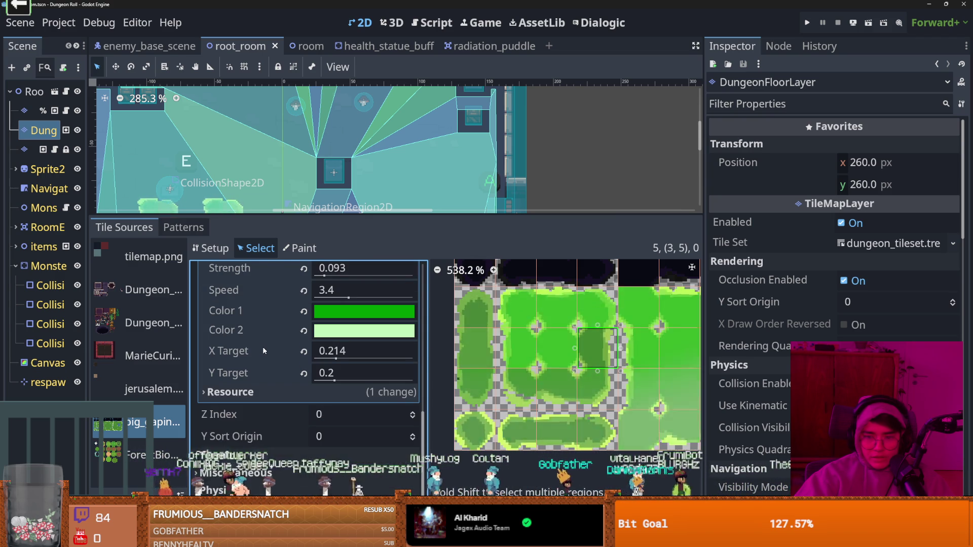
left_click_drag(336, 358, 449, 353)
key("ctrl+z")
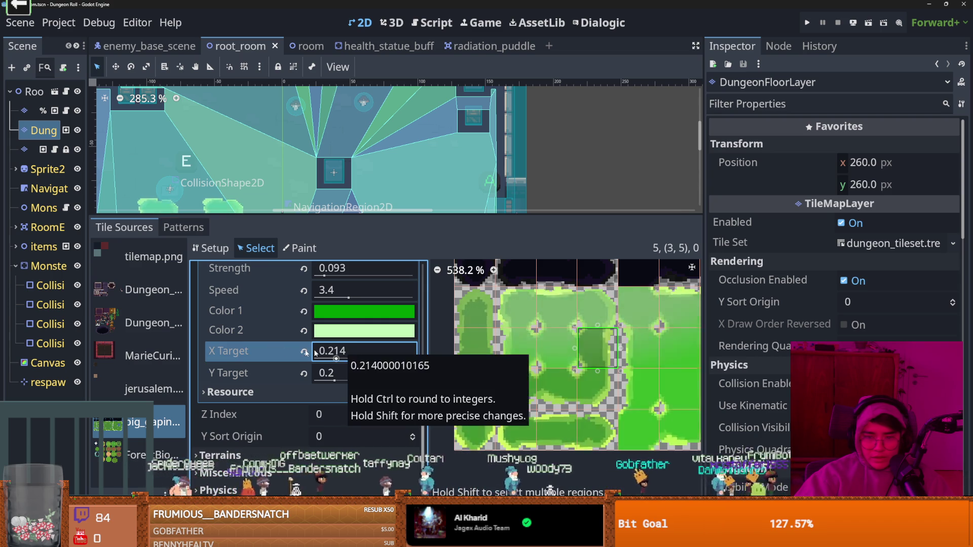
scroll(280, 344, "up", 2)
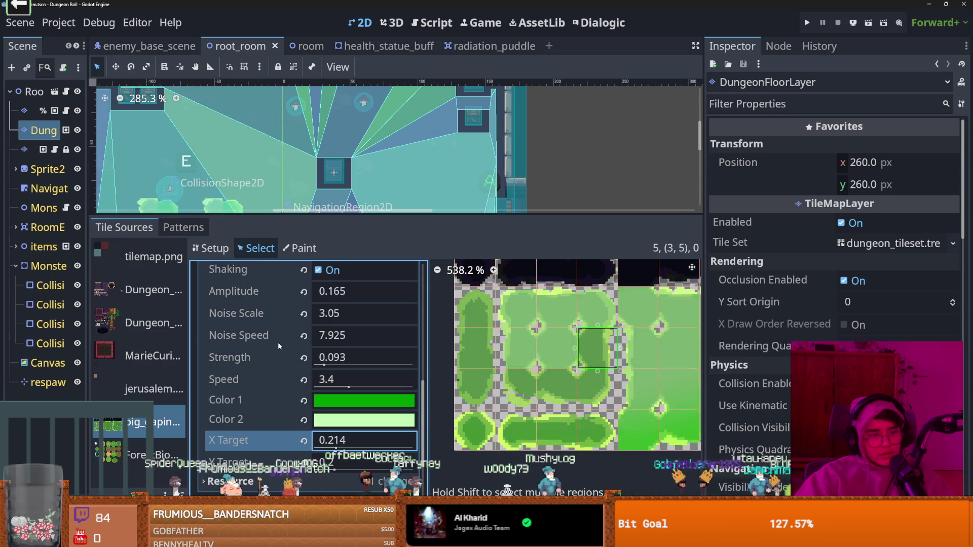
scroll(369, 341, "up", 3)
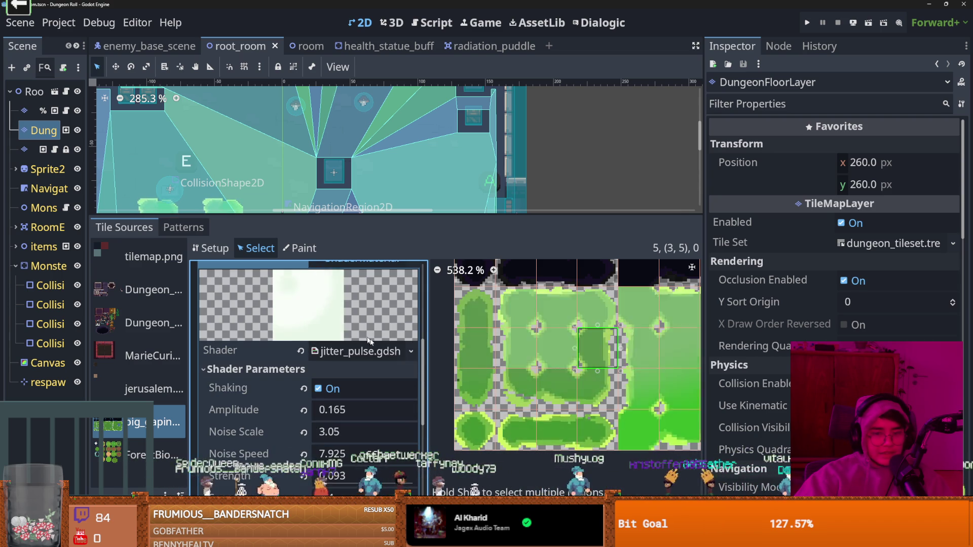
Step: Review the shader resource options, then check slime tile (3,6)'s material settings
left_click(411, 350)
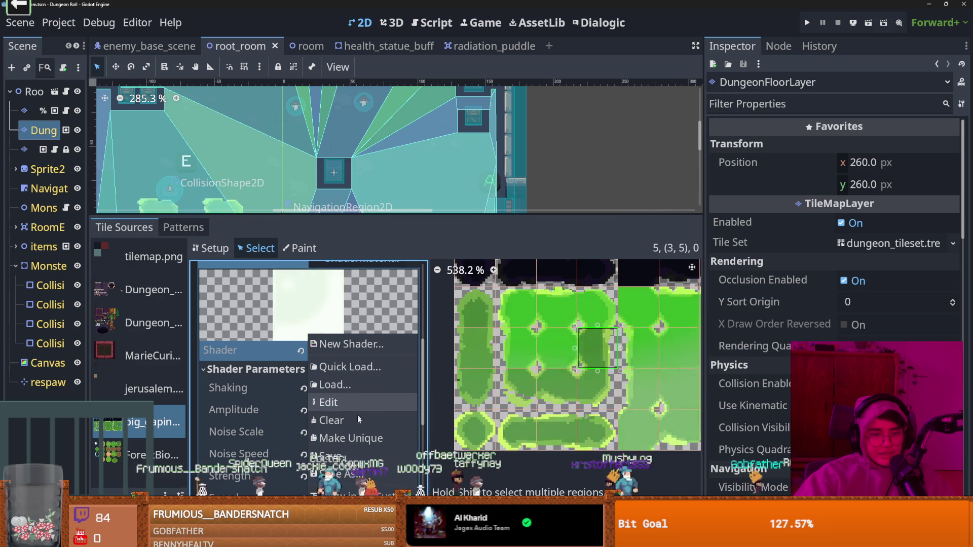
left_click(596, 389)
scroll(595, 389, "down", 1)
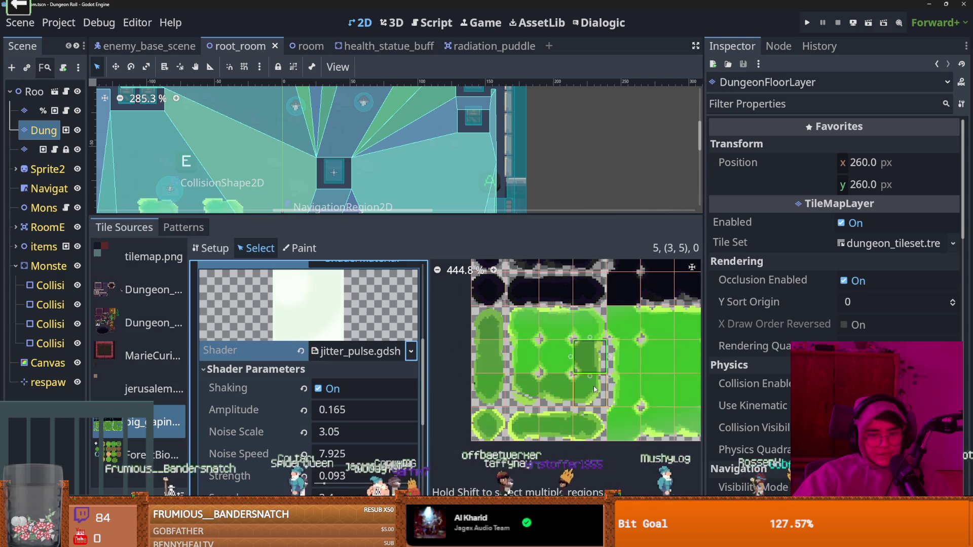
left_click(582, 390)
left_click(412, 392)
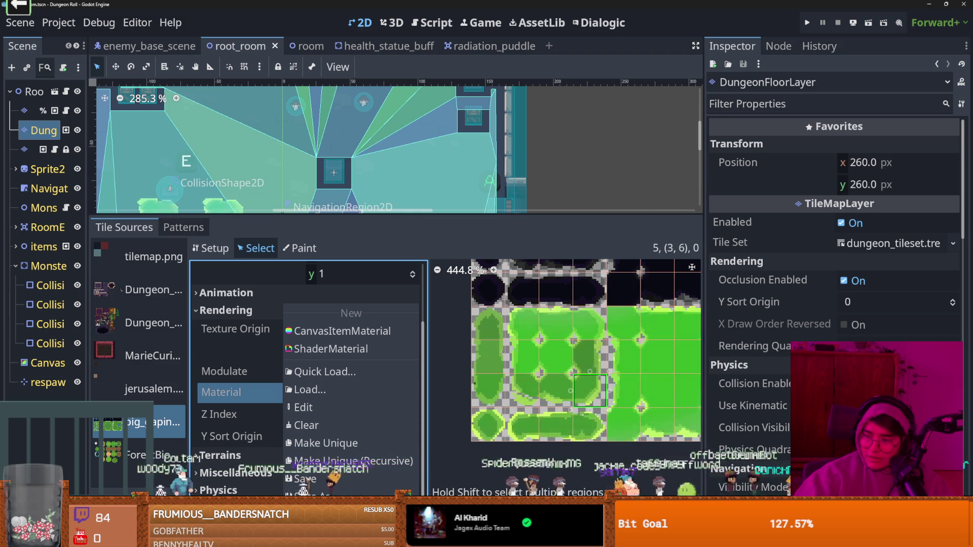
key("Escape")
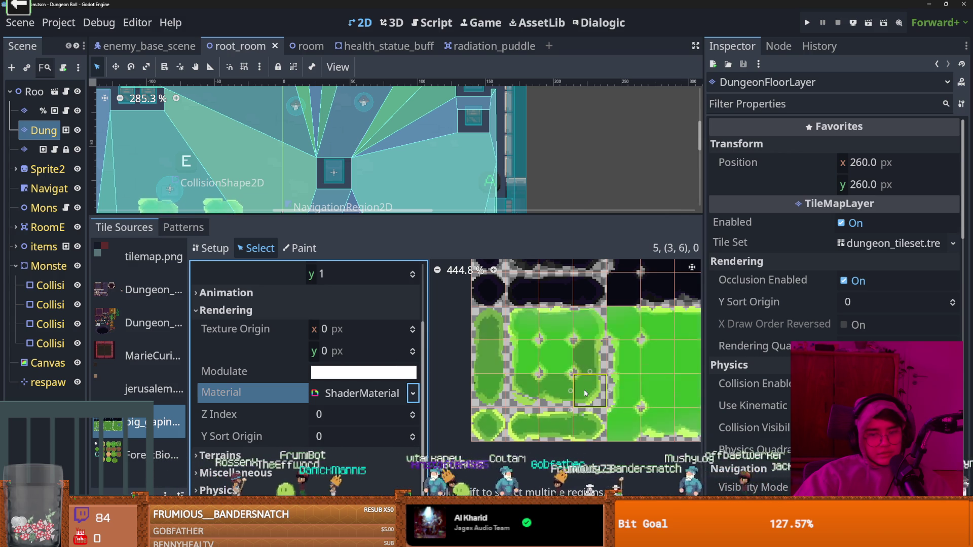
Step: Check the material settings on slime tiles (3,6) and (3,5)
left_click(411, 394)
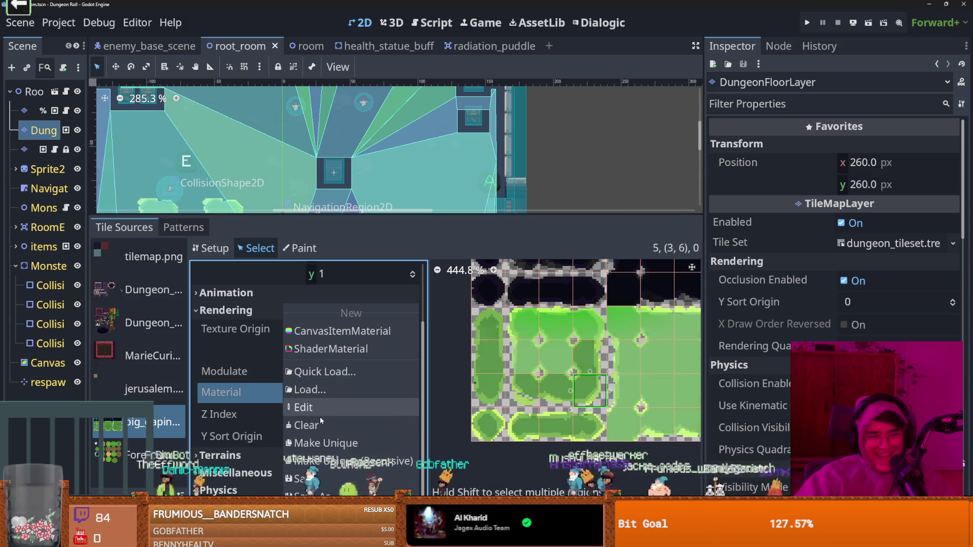
left_click(229, 393)
left_click(411, 400)
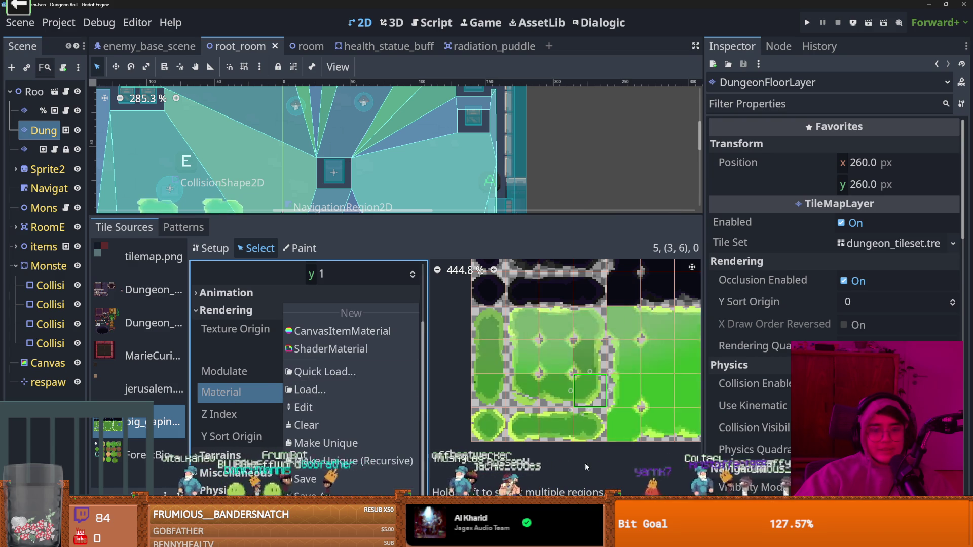
left_click(590, 357)
left_click(413, 393)
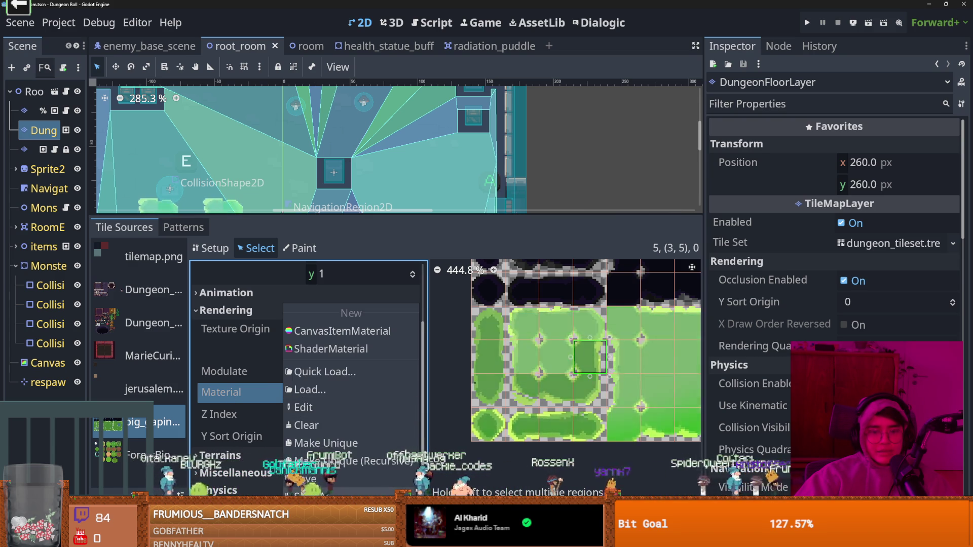
key("Escape")
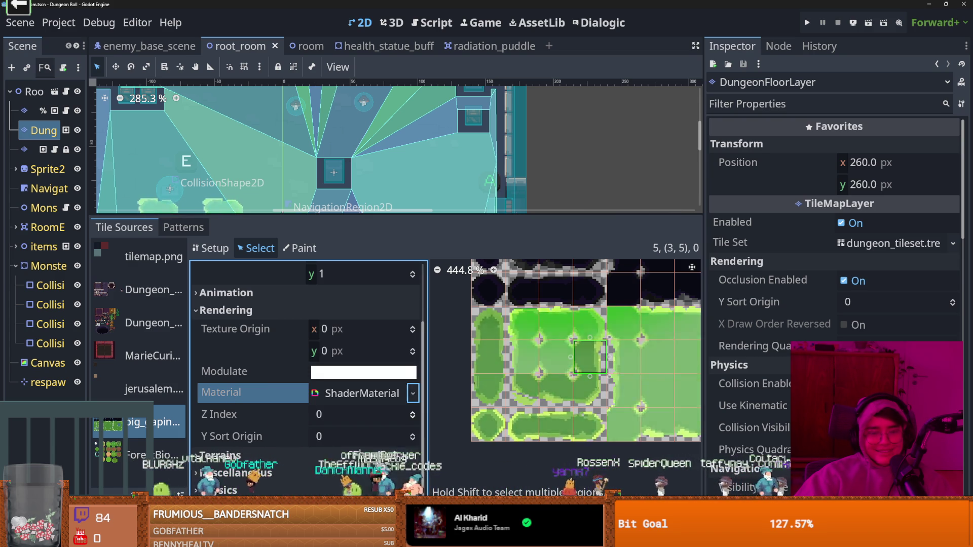
Step: Inspect the material of slime tiles (3,6), (2,6) and (1,6)
left_click(589, 390)
left_click(413, 393)
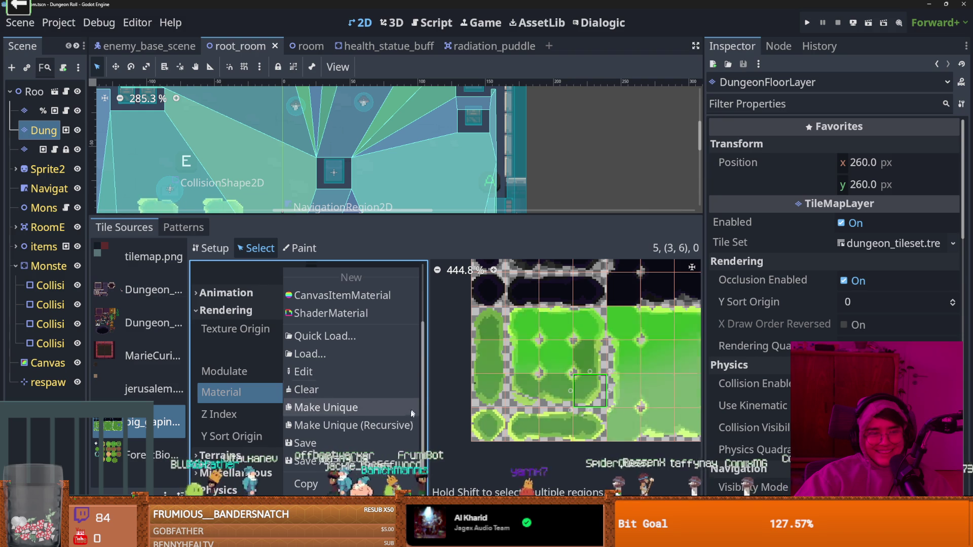
left_click(554, 384)
left_click(554, 384)
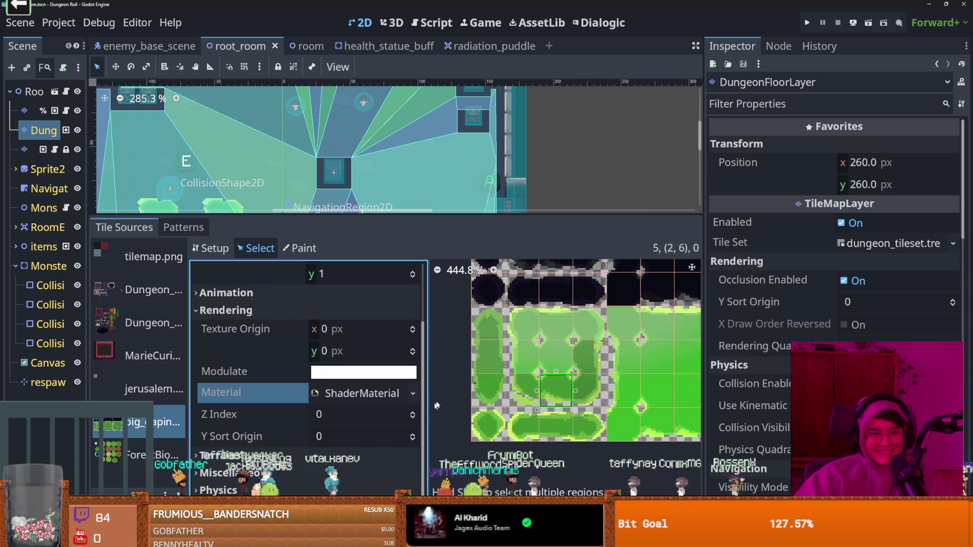
left_click(413, 393)
left_click(391, 489)
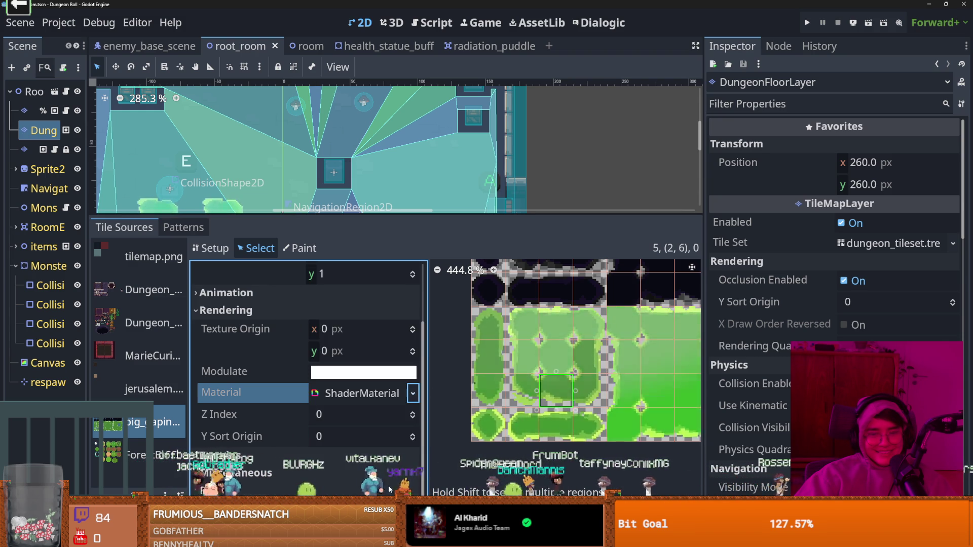
left_click(522, 391)
left_click(412, 392)
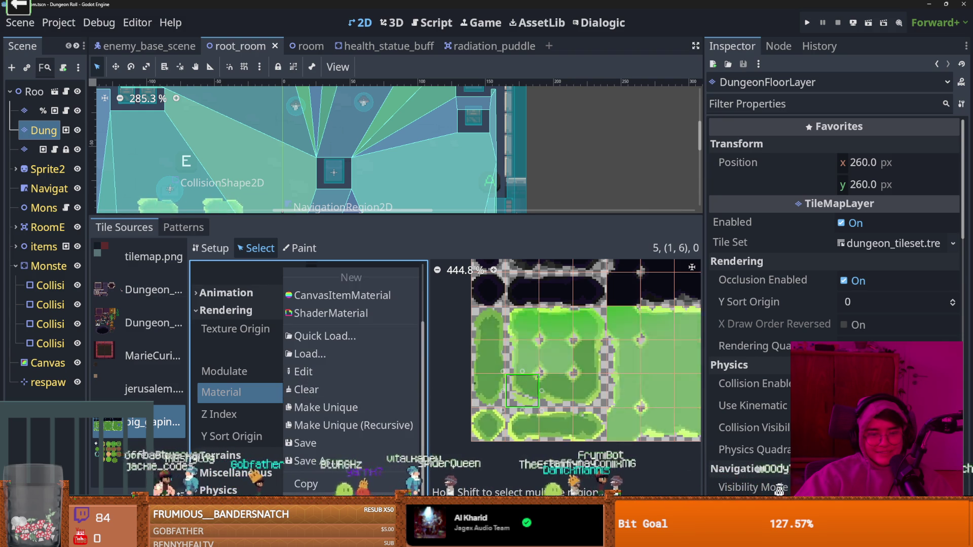
Step: Inspect the material of slime tiles (1,5), (2,5) and (3,4)
left_click(522, 357)
left_click(413, 391)
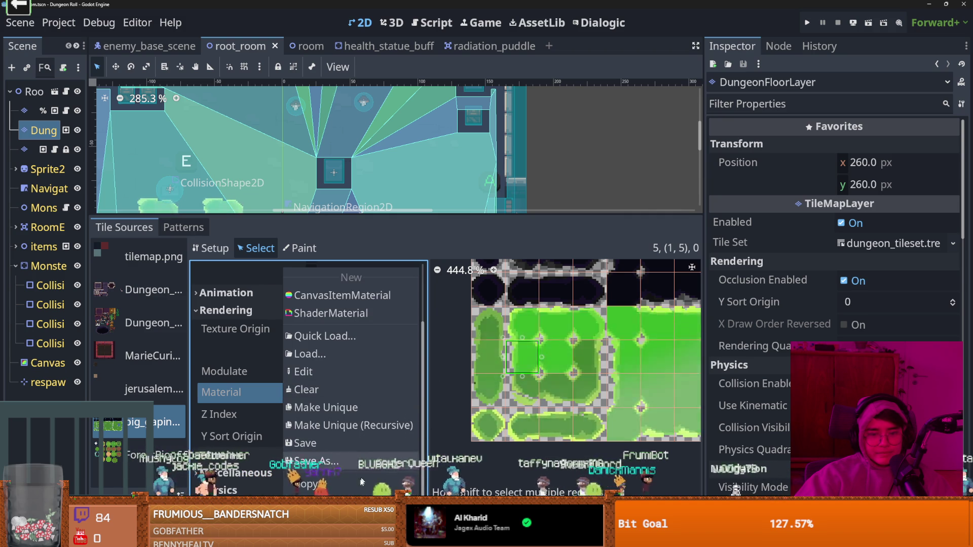
left_click(438, 446)
left_click(555, 357)
left_click(412, 392)
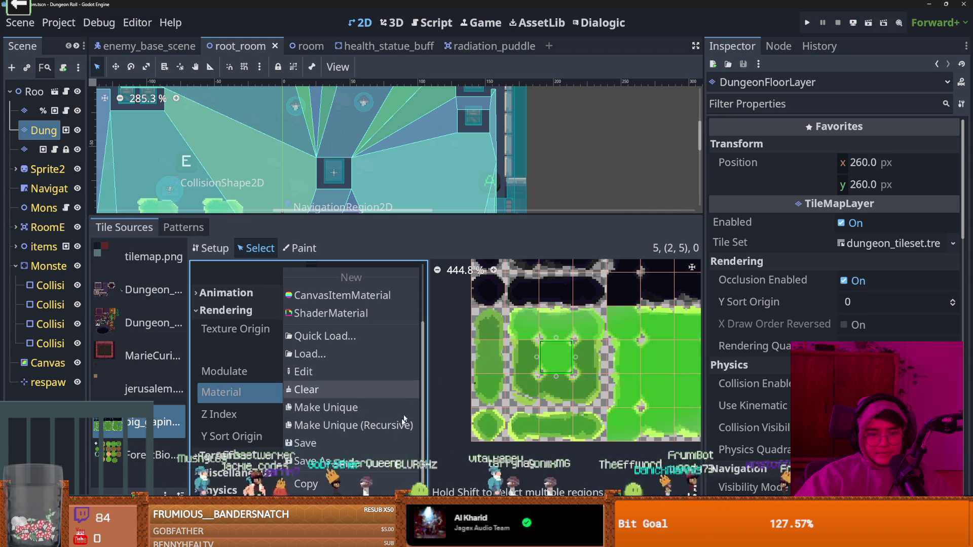
left_click(446, 422)
left_click(591, 323)
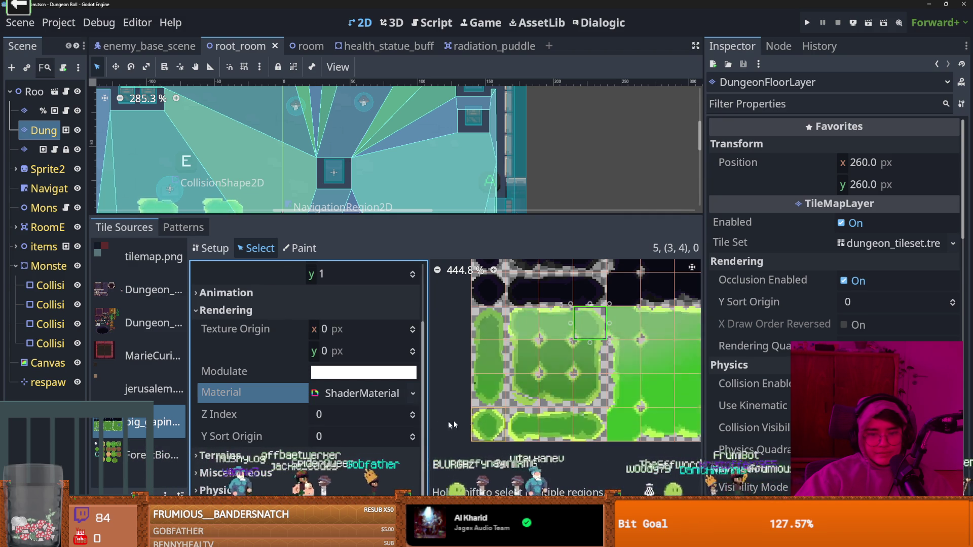
left_click(412, 394)
left_click(565, 322)
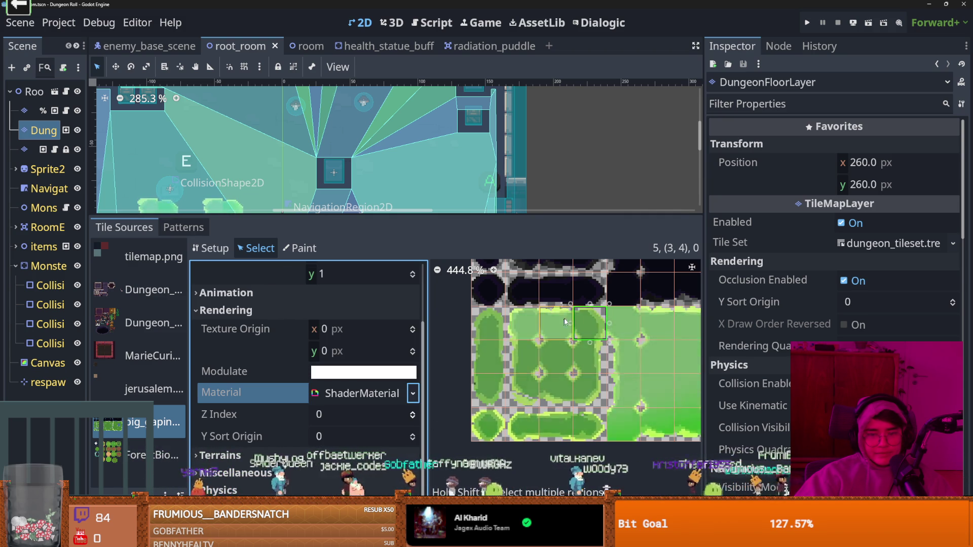
Step: Copy the ShaderMaterial from slime tile (2,4) so it can be pasted onto other tiles
left_click(556, 323)
left_click(413, 393)
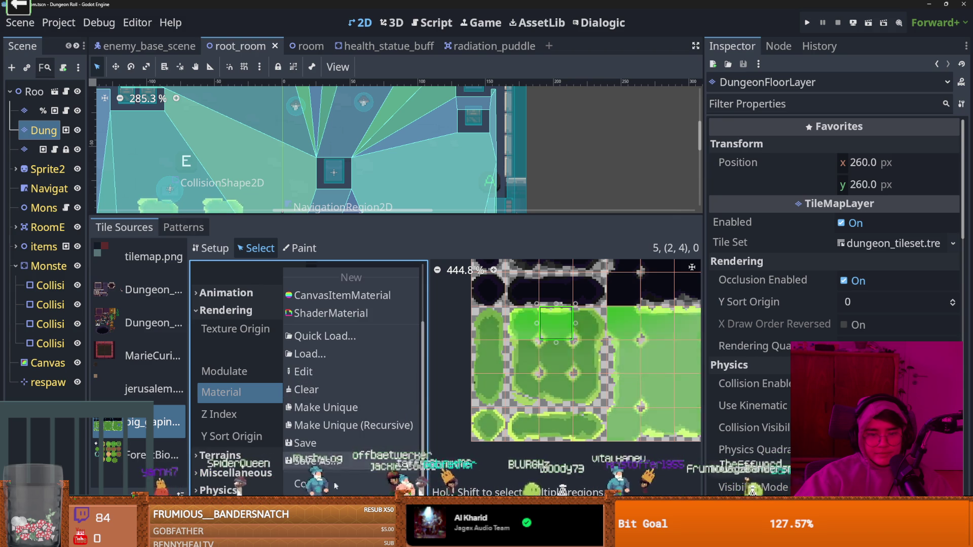
left_click(334, 486)
left_click(412, 393)
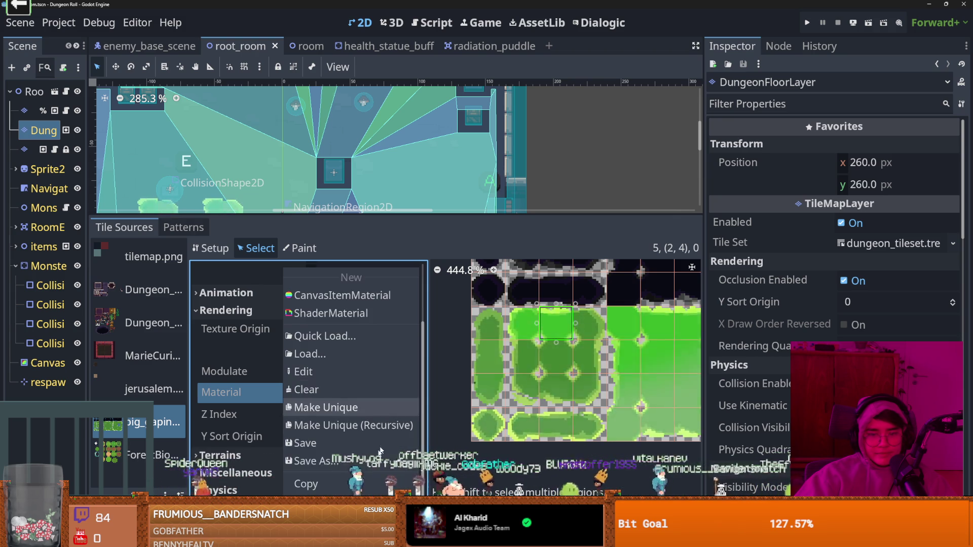
left_click(521, 327)
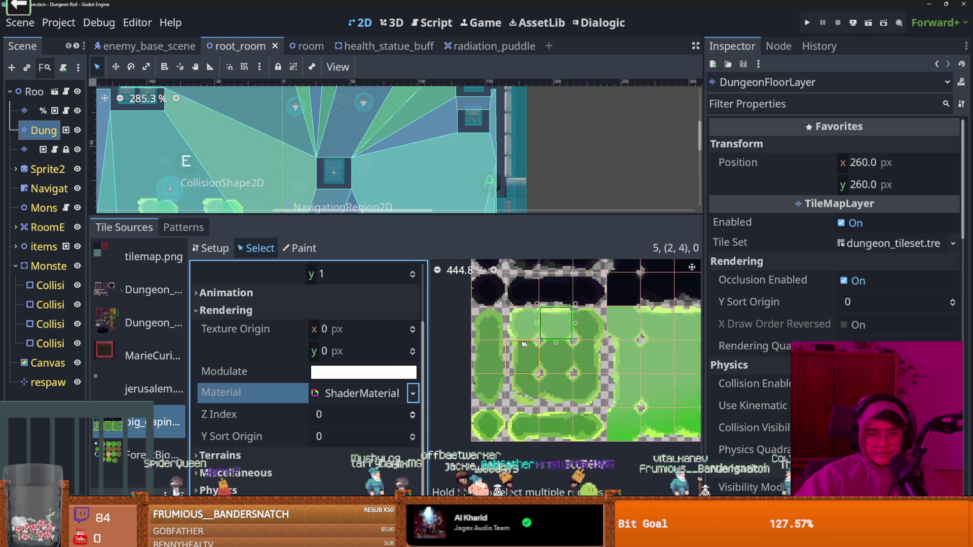
Step: Paste the ShaderMaterial onto slime tiles (2,4) and (1,4)
left_click(584, 323)
left_click(412, 393)
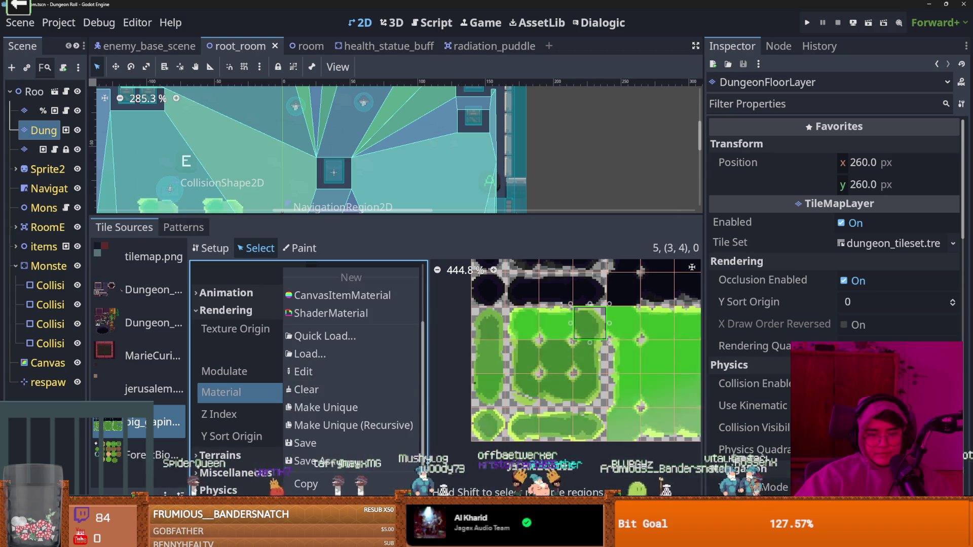
left_click(341, 485)
left_click(556, 323)
left_click(414, 398)
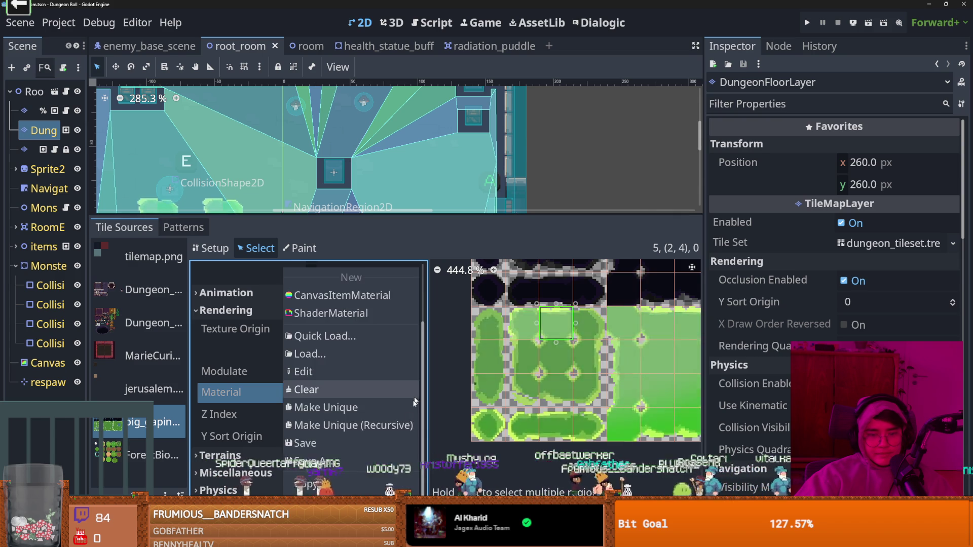
left_click(324, 501)
left_click(521, 323)
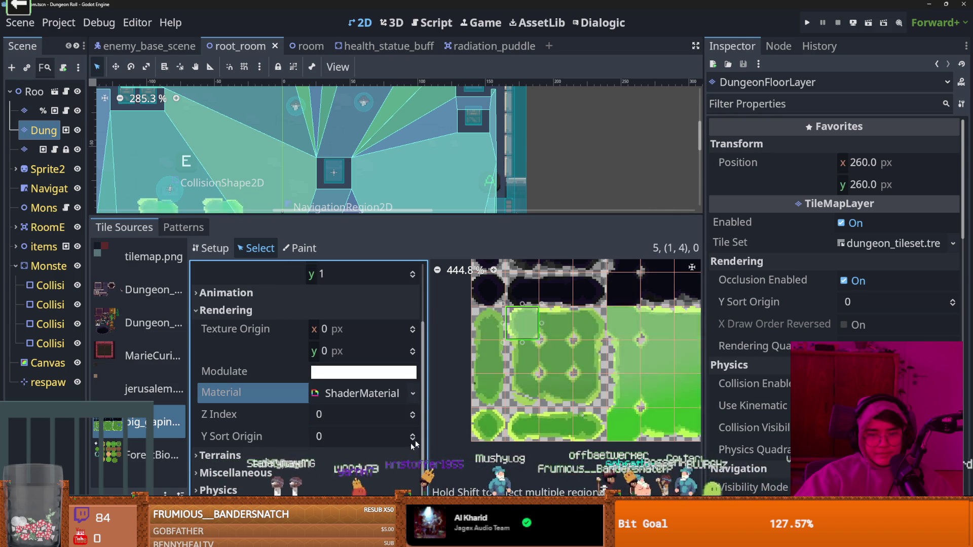
Step: Give slime tile (0,4) the ShaderMaterial and check tiles (0,5) and (0,6)
left_click(413, 394)
left_click(491, 351)
left_click(488, 329)
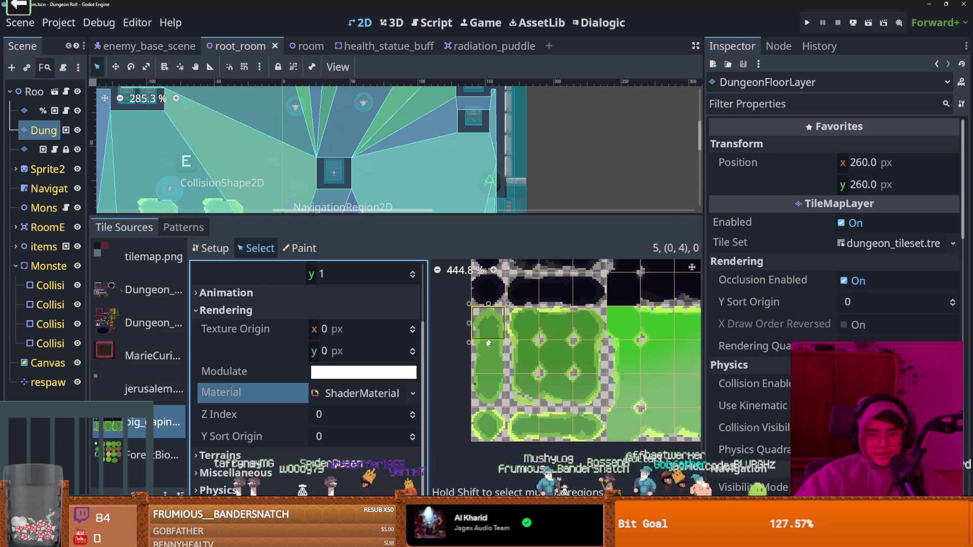
left_click(413, 396)
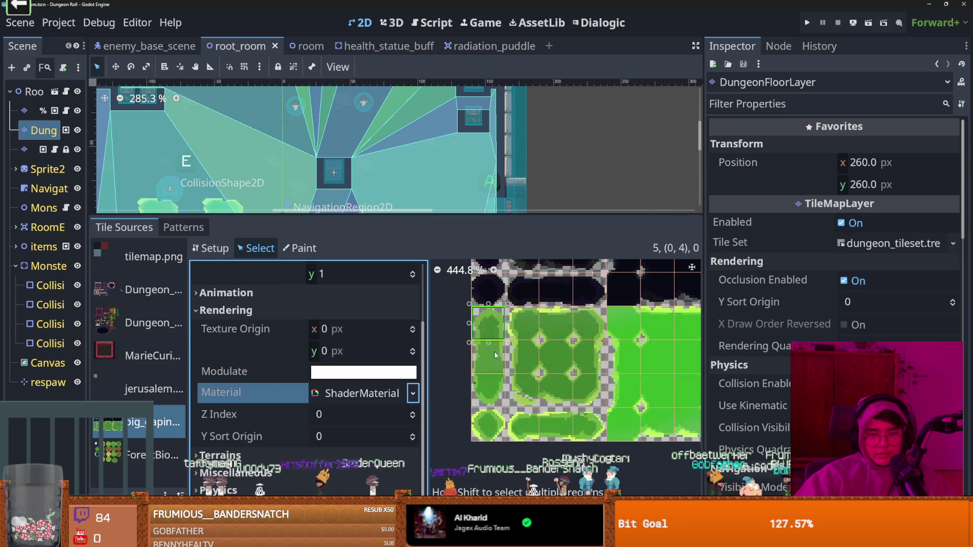
left_click(488, 357)
left_click(413, 393)
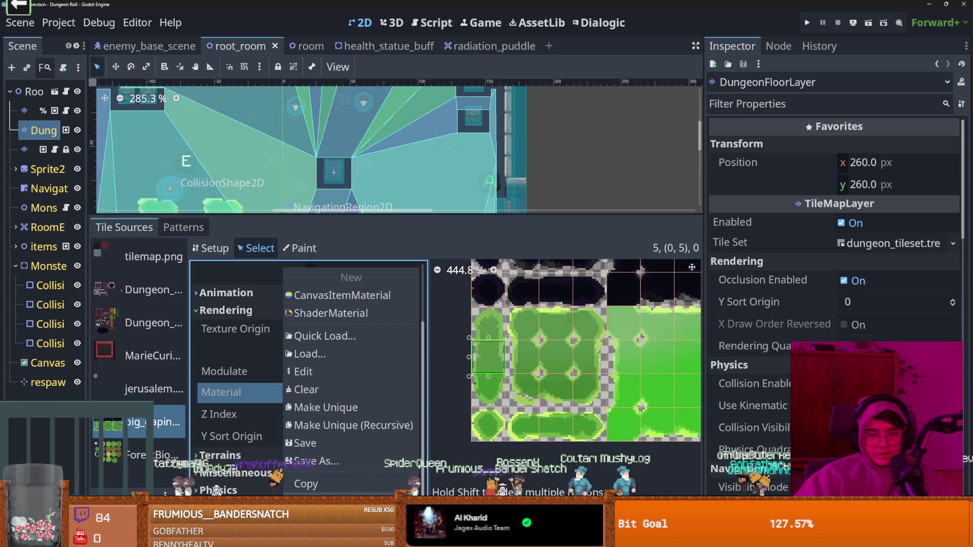
left_click(488, 390)
left_click(413, 393)
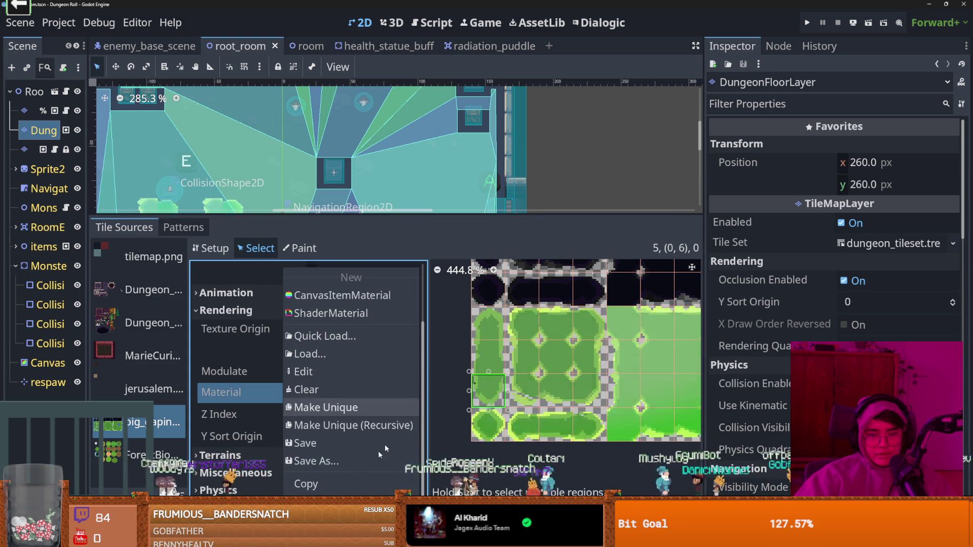
key("Escape")
Step: Enlarge the room view, paint a radiation_puddle terrain patch on the floor, and launch the game
mouse_move(426, 212)
left_mouse_down()
mouse_move(427, 412)
mouse_move(427, 239)
left_mouse_up()
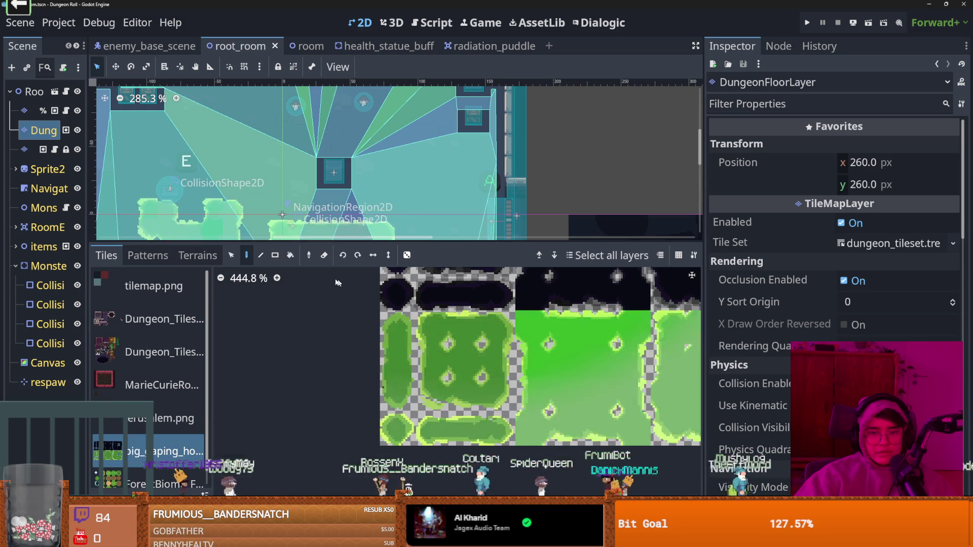
mouse_move(187, 245)
left_mouse_down()
mouse_move(187, 408)
mouse_move(152, 213)
mouse_move(193, 238)
mouse_move(168, 260)
mouse_move(310, 272)
mouse_move(253, 255)
mouse_move(391, 225)
mouse_move(219, 228)
left_mouse_up()
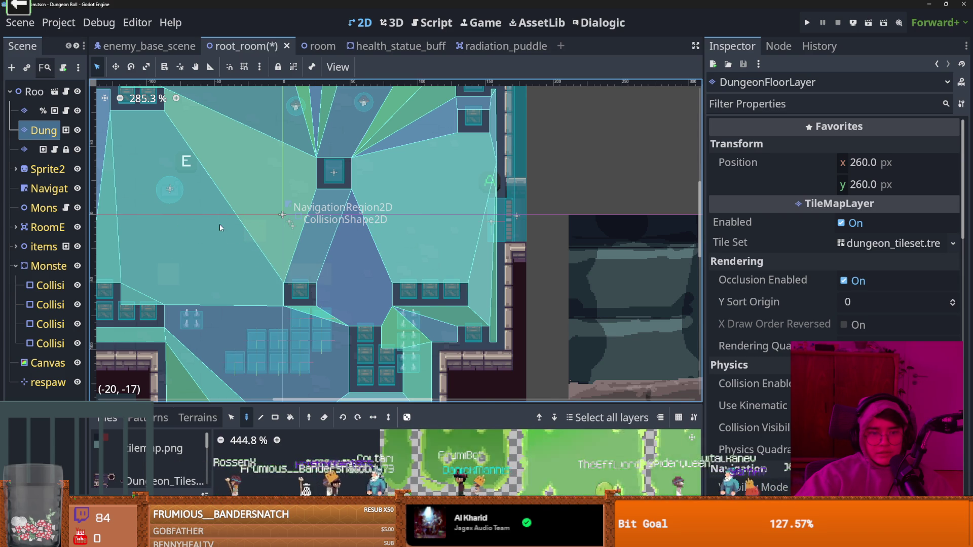
left_click(198, 418)
scroll(152, 459, "up", 2)
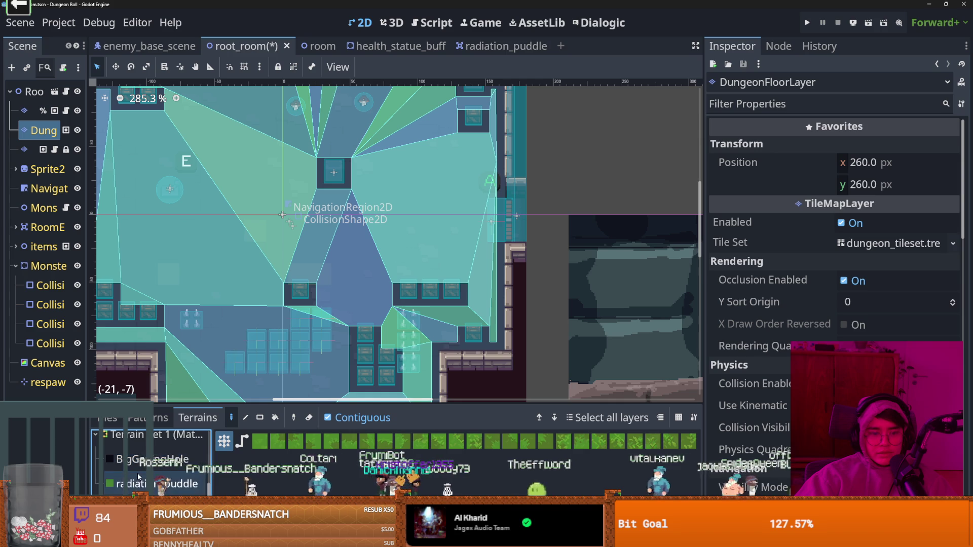
left_click(152, 484)
left_click(238, 258)
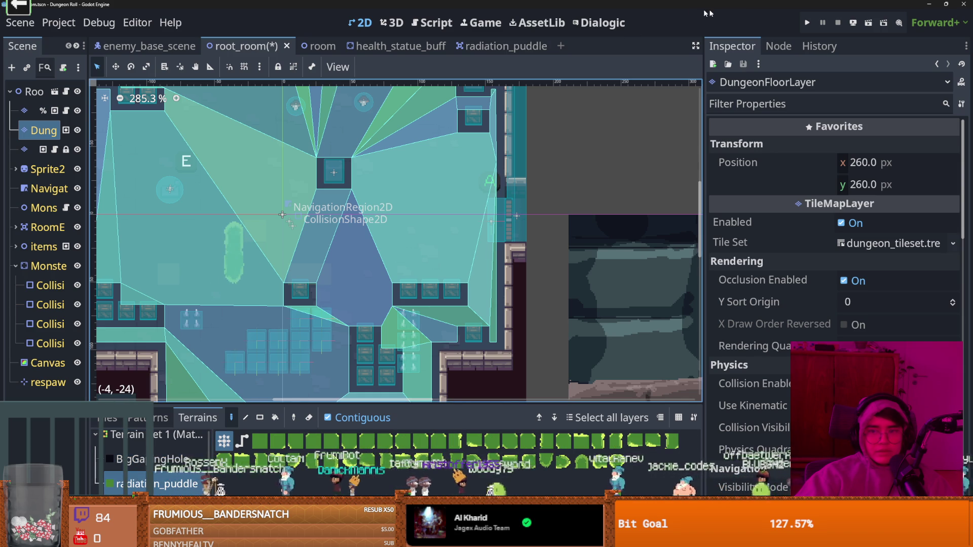
left_click(808, 22)
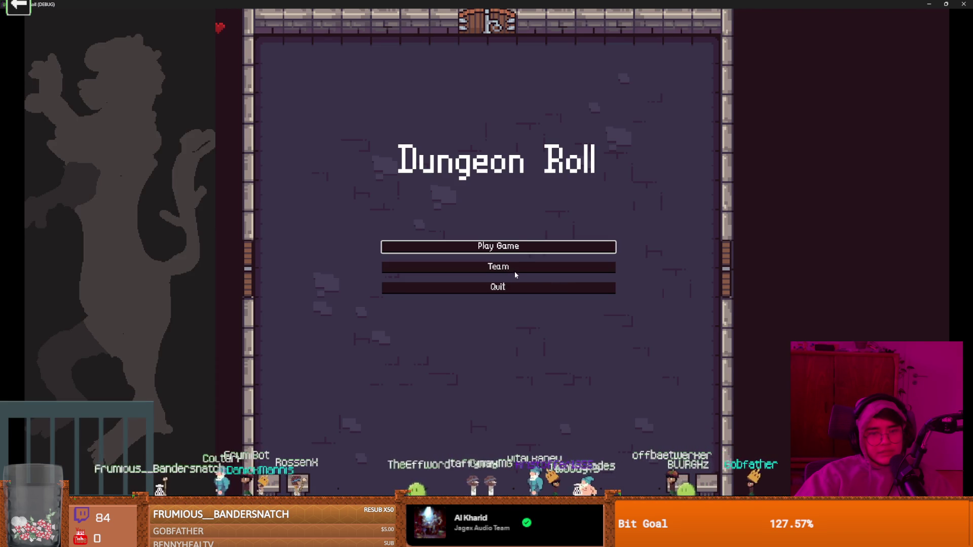
Step: Choose Play Game on the Dungeon Roll title menu
left_click(510, 250)
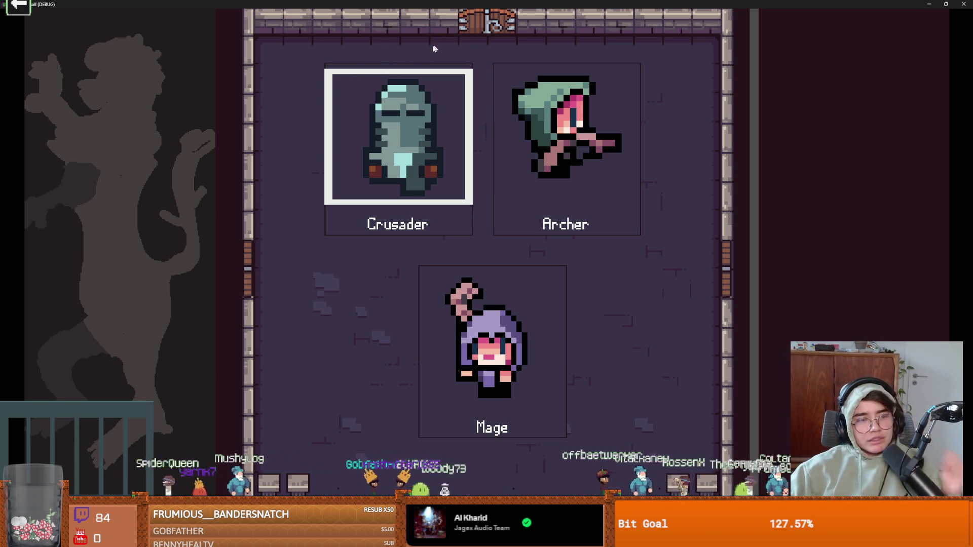
Step: Start as the Crusader and walk the knight down and right past the slime puddle
left_click(465, 148)
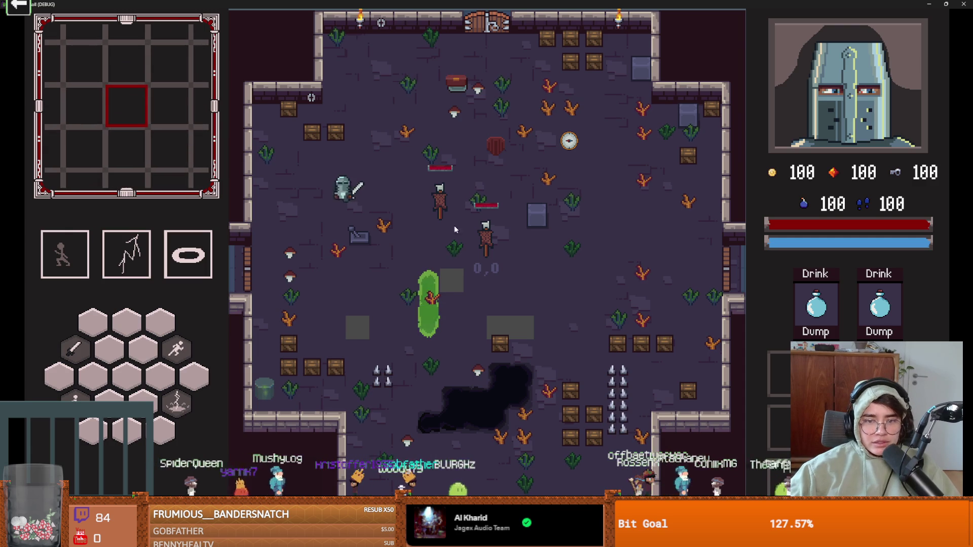
key("s")
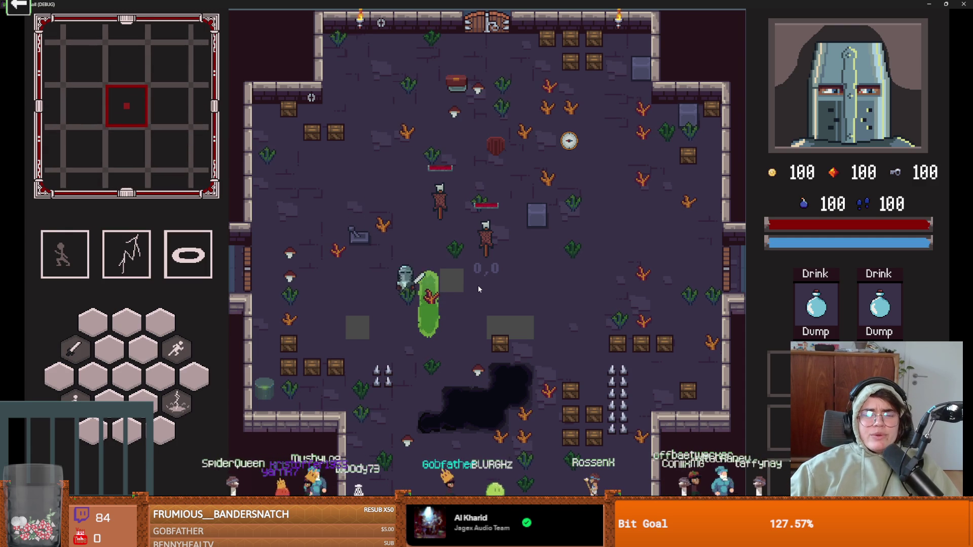
key("s")
key("d")
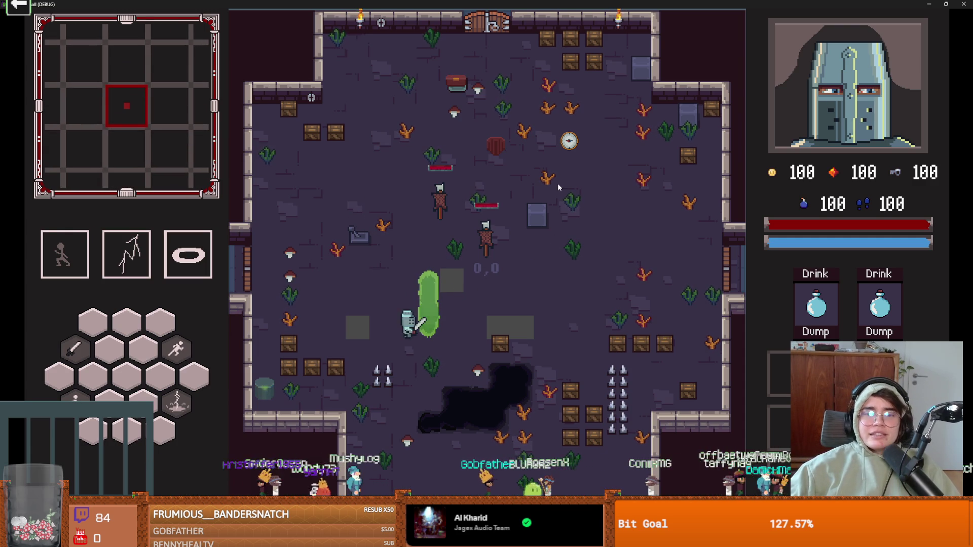
key("d")
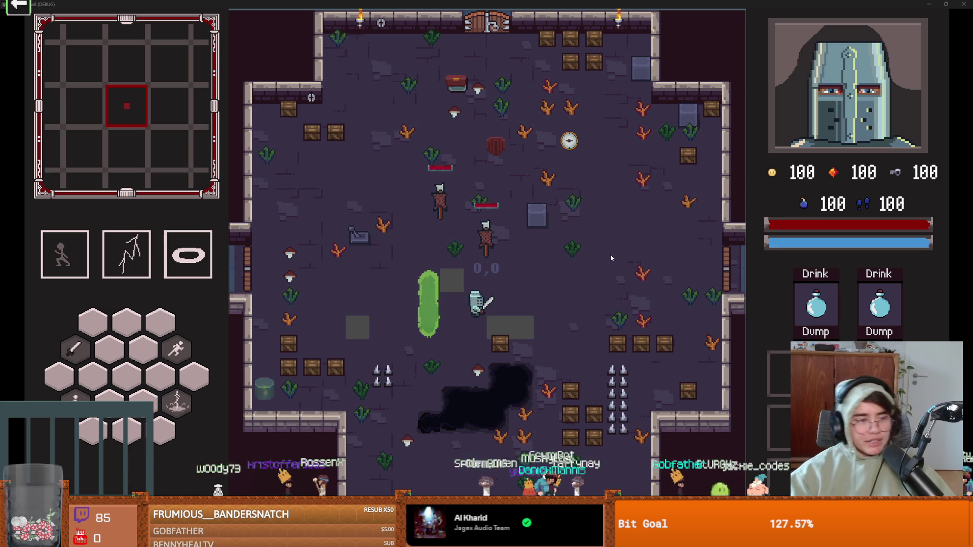
key("space")
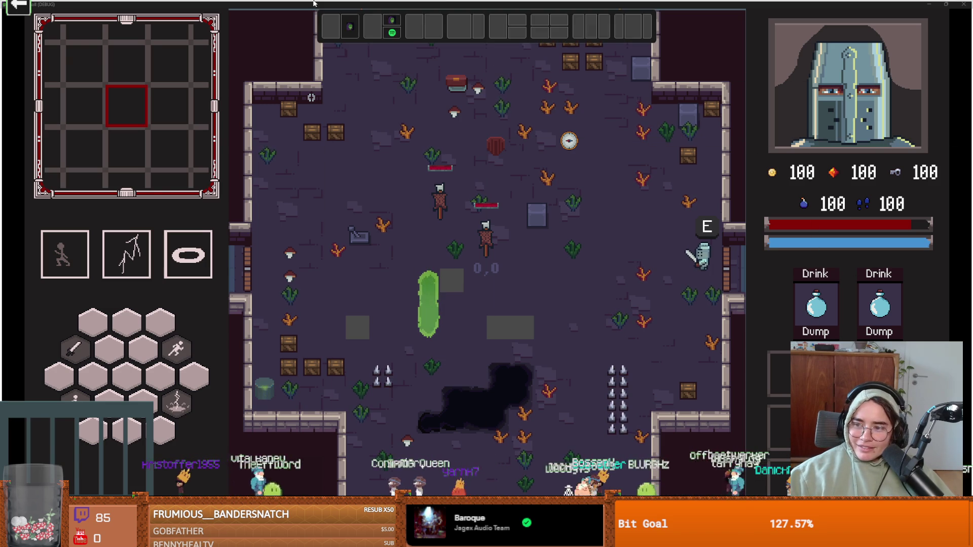
key("alt+Tab")
Step: View the flower-crown photo in #irl-media at full size, then close it
left_click(75, 358)
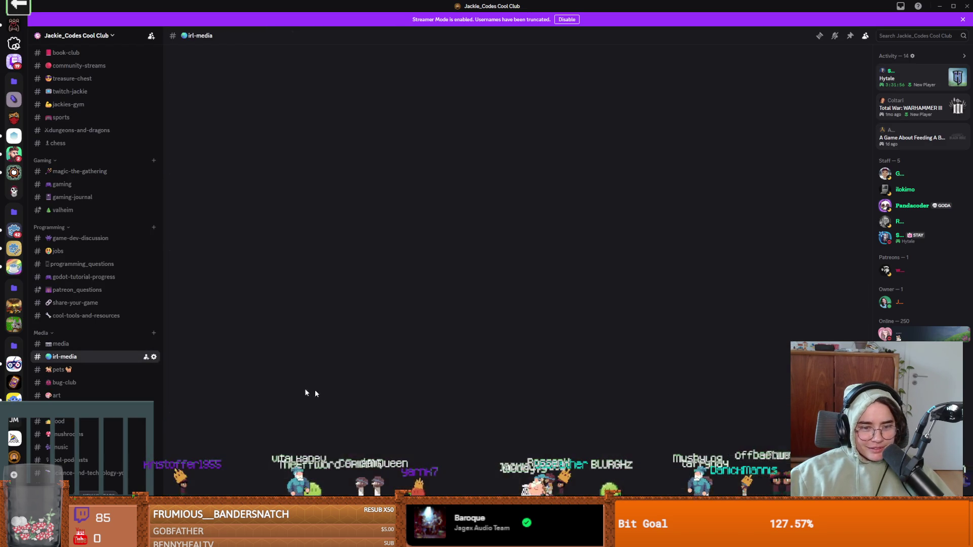
left_click(283, 391)
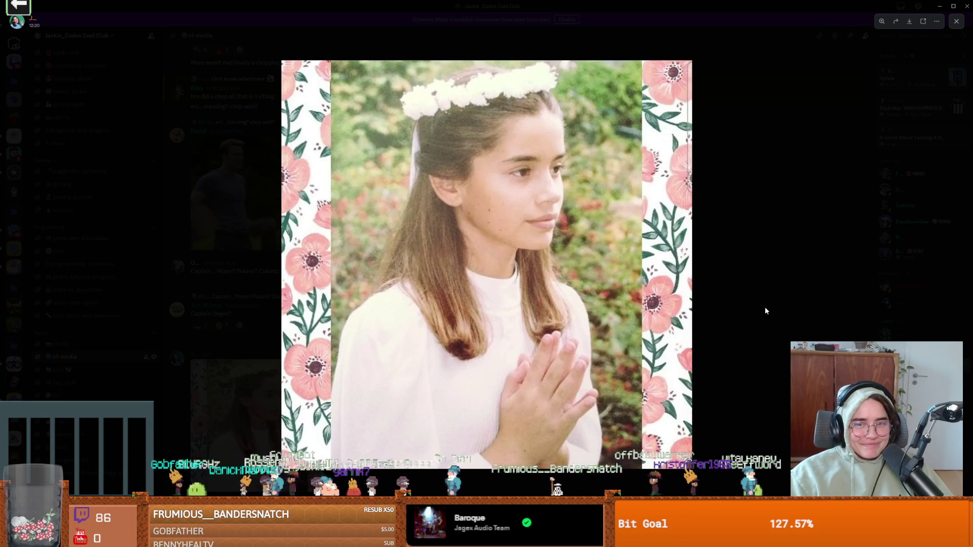
left_click(797, 246)
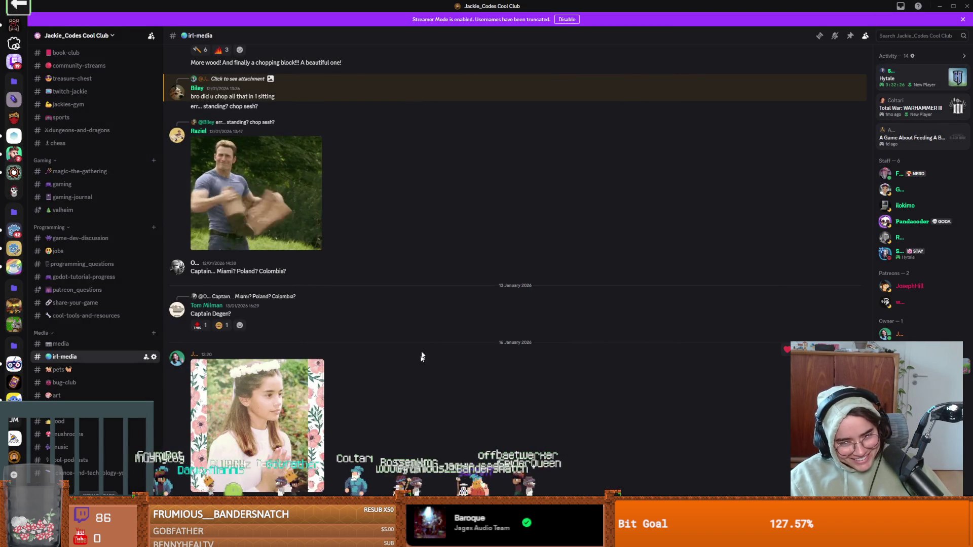
key("super+shift+s")
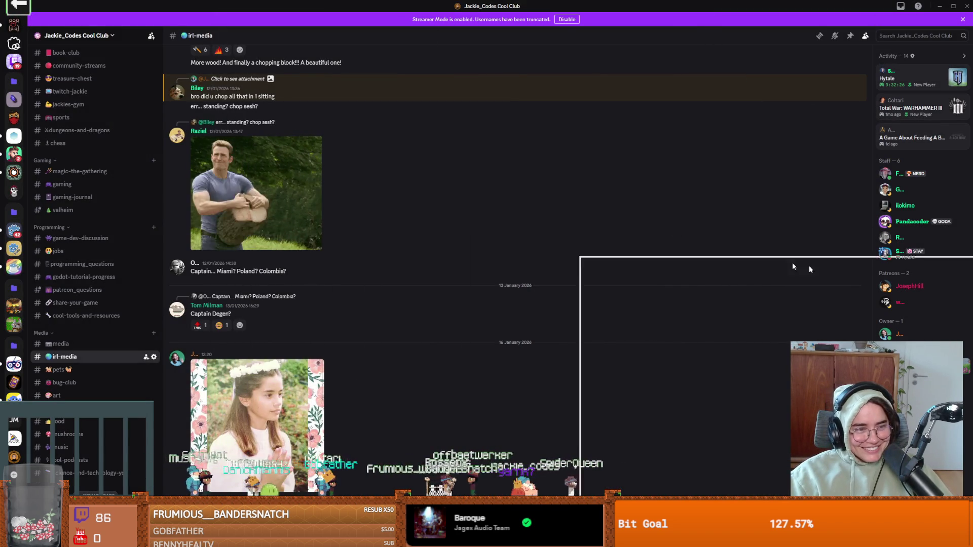
key("Escape")
Step: Walk the knight left and up toward the slime puddle, then close the game window
key("alt+Tab")
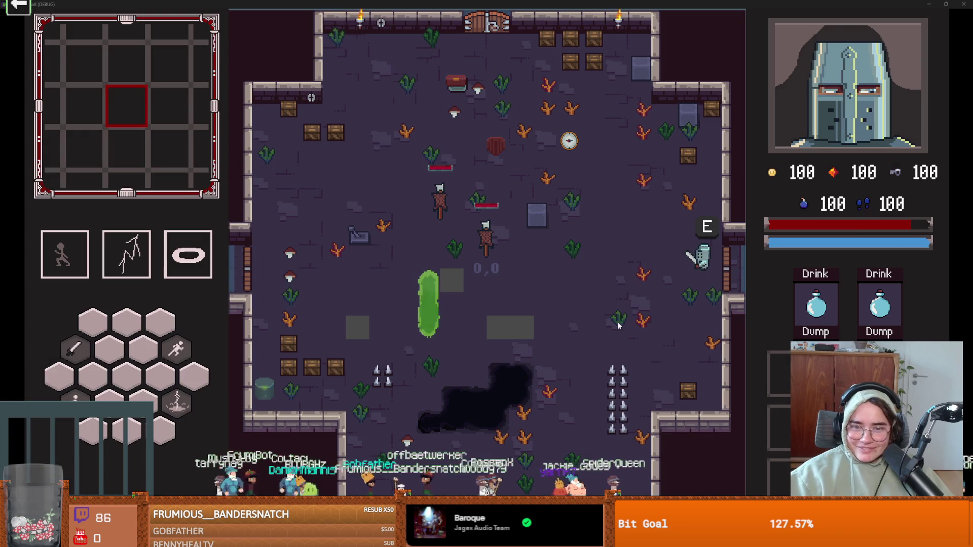
key("s")
key("s")
key("a")
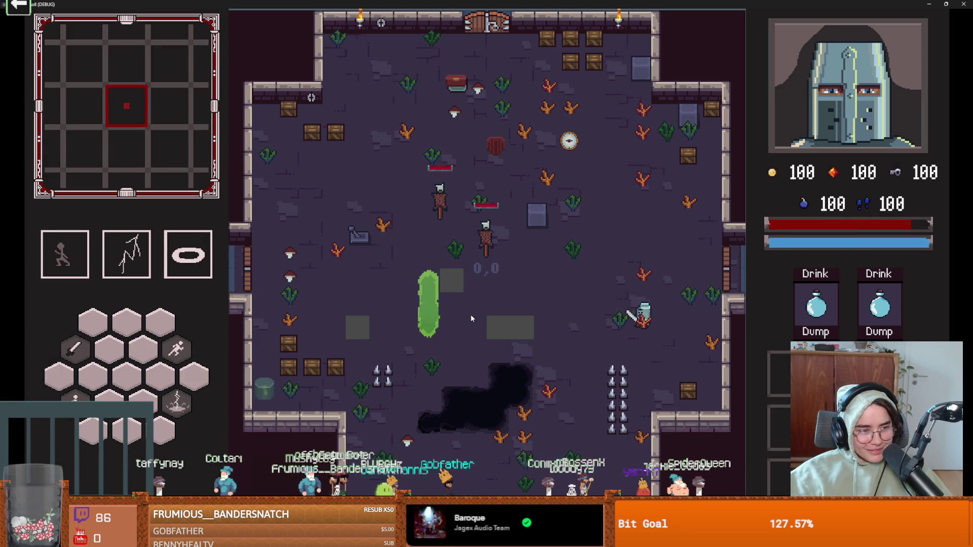
key("a")
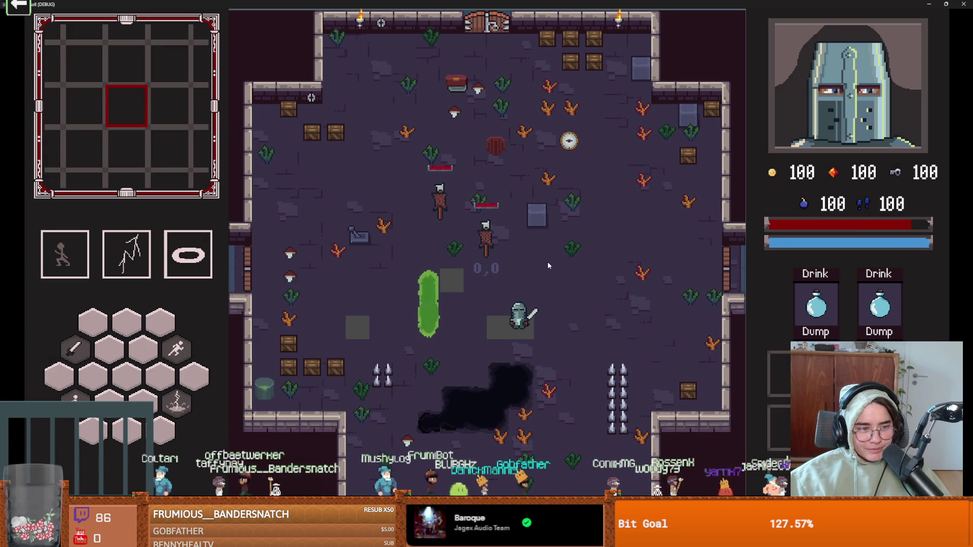
key("w")
key("a")
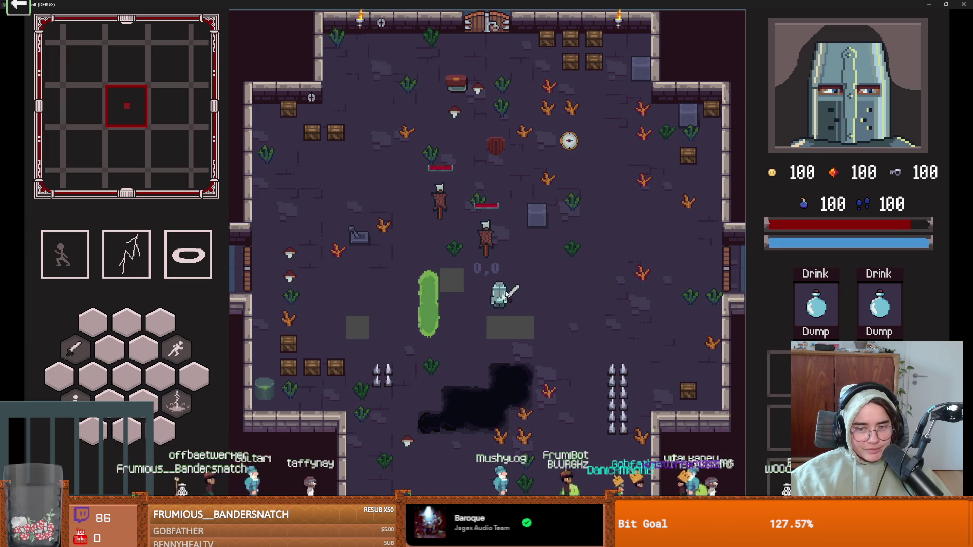
key("super+Down")
left_click(589, 190)
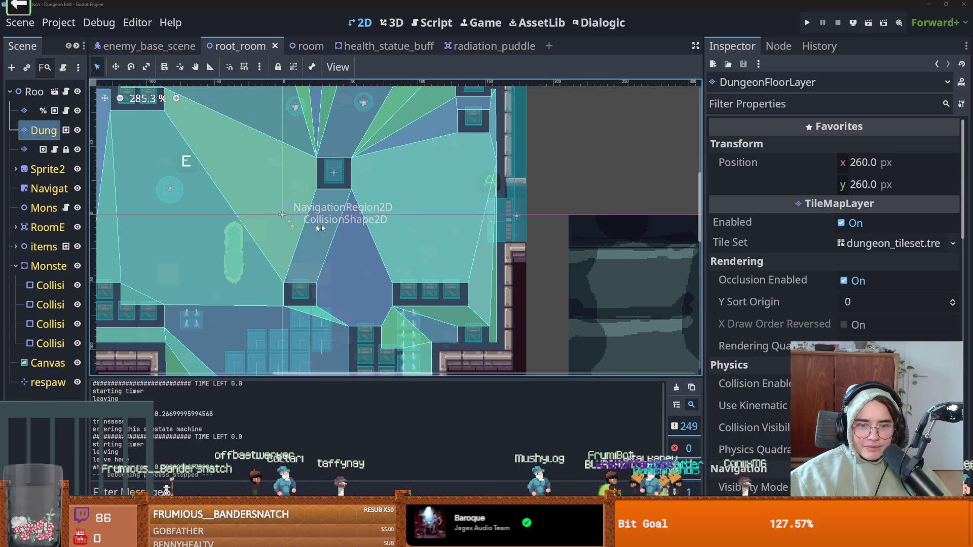
Step: Save the root_room scene and run the project with F5
left_click_drag(87, 275, 232, 276)
key("ctrl+s")
key("ctrl+s")
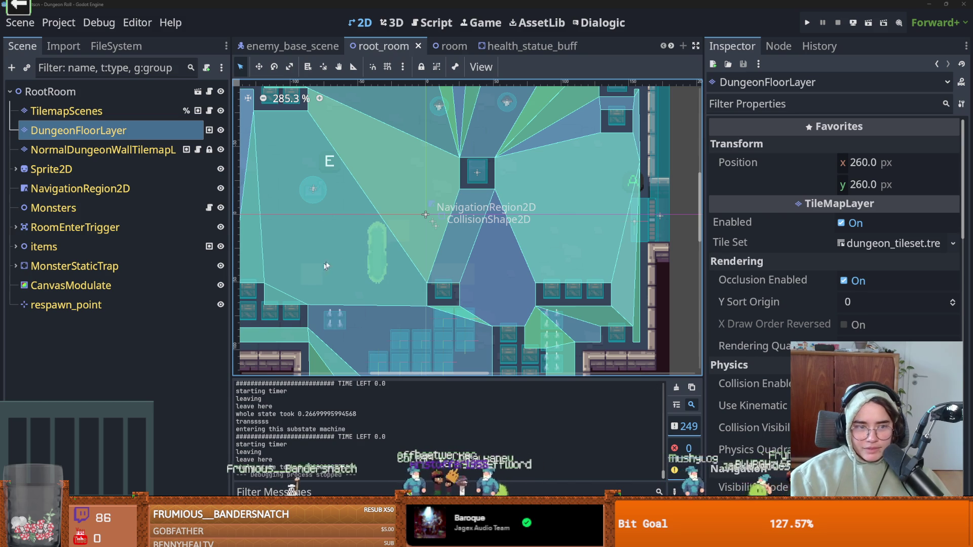
scroll(405, 248, "up", 2)
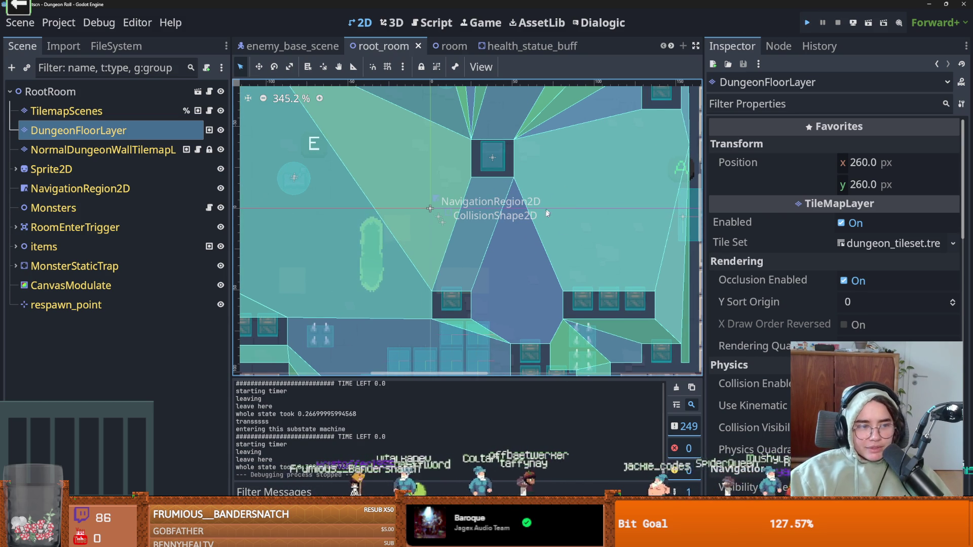
key("F5")
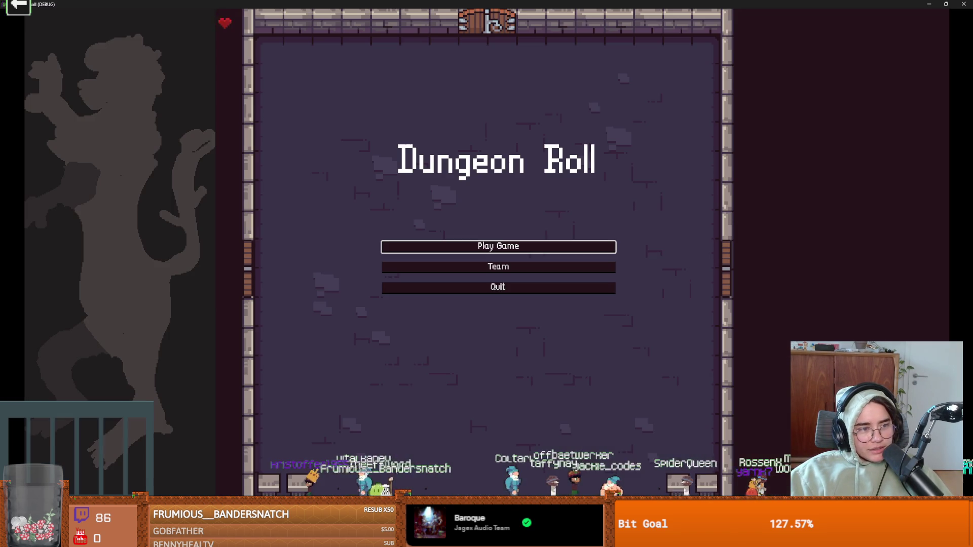
Step: Start a run as the Crusader, view the first dungeon room, then stop the game with F8
left_click(506, 252)
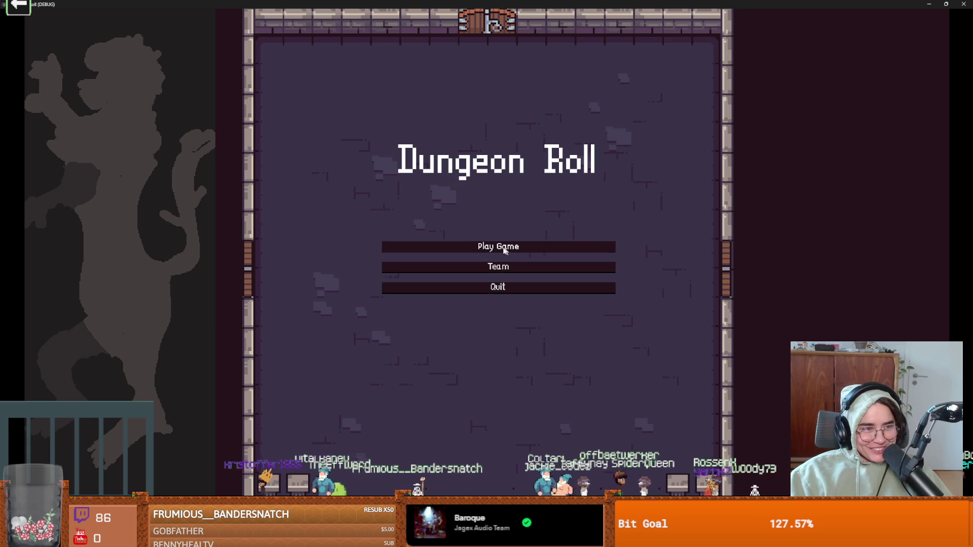
key("Return")
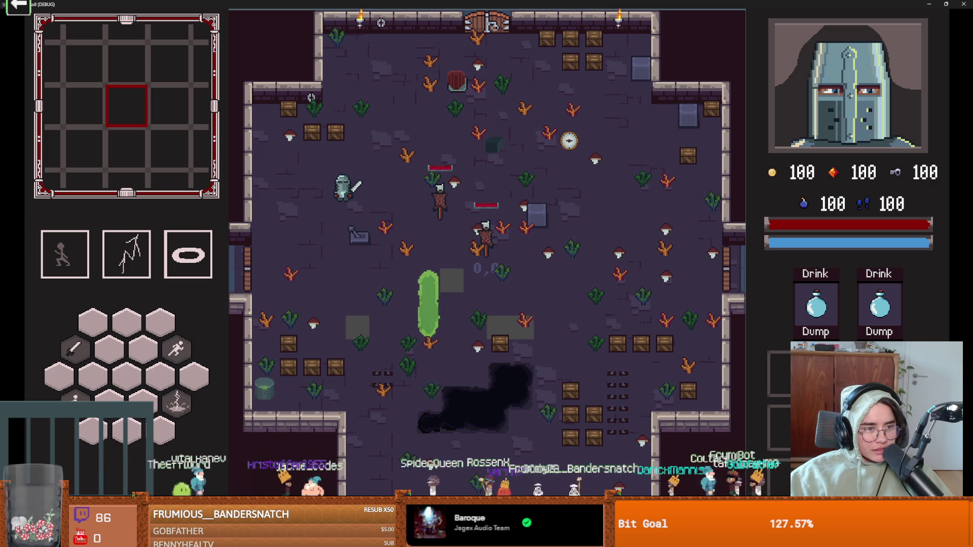
key("F8")
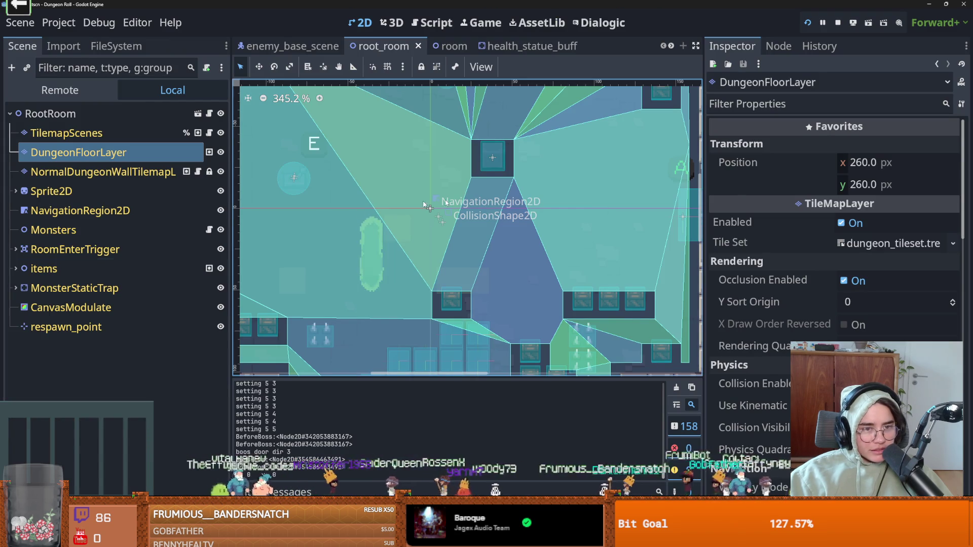
Step: Relaunch the game with F5 to show the room with the green slime tile
key("F5")
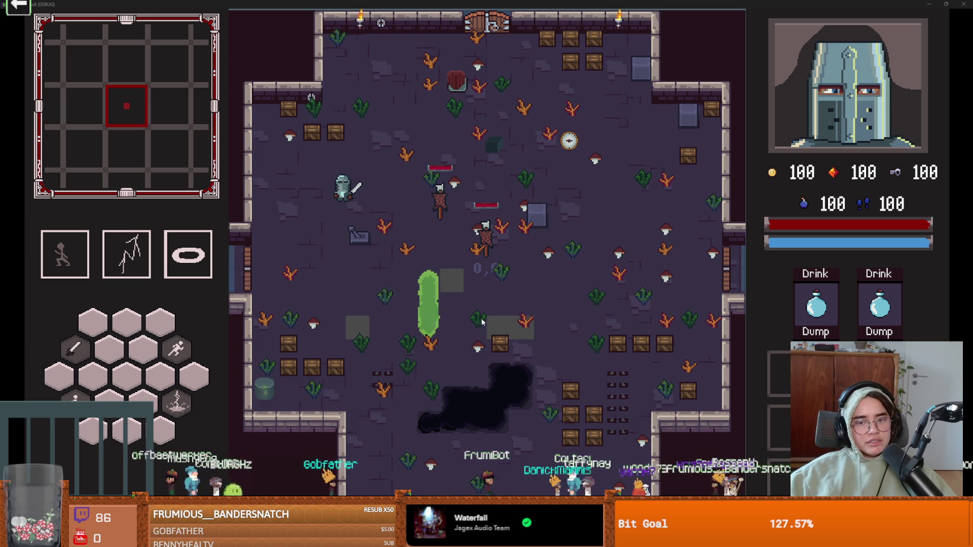
Step: Walk the knight down-right onto the green slime tile
key("s")
key("d")
key("s")
key("d")
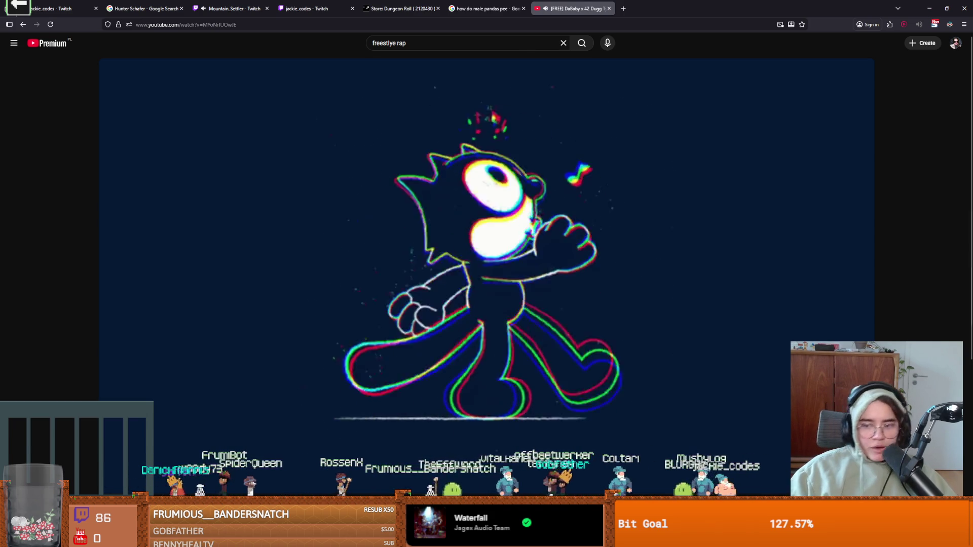
Step: Watch the WHISTLE beat video full screen, then exit, pause it and switch back to Dungeon Roll
double_click(503, 448)
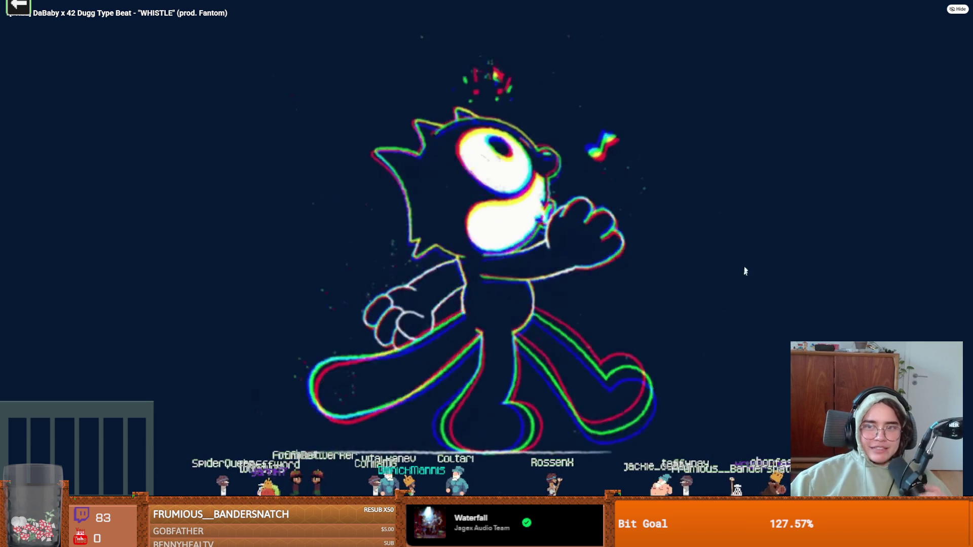
key("Escape")
key("k")
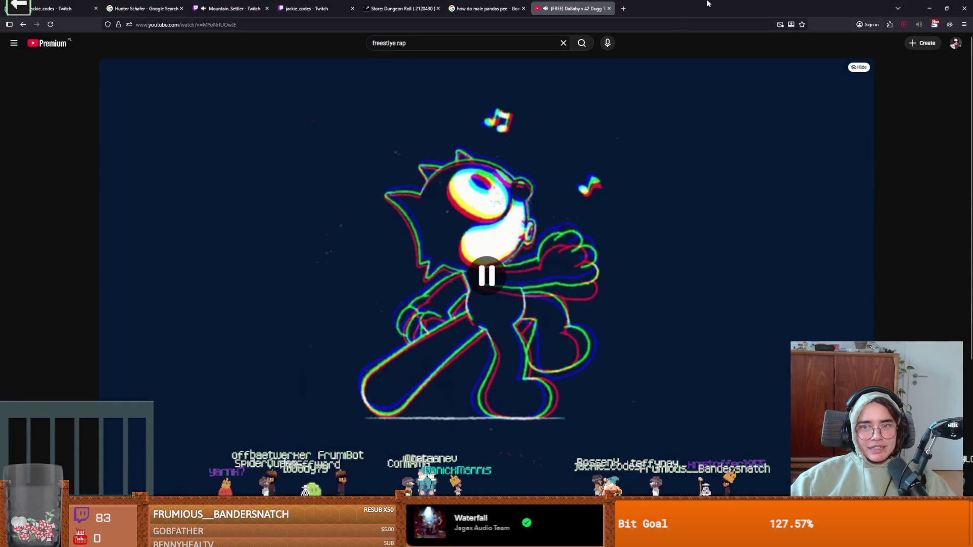
key("alt+Tab")
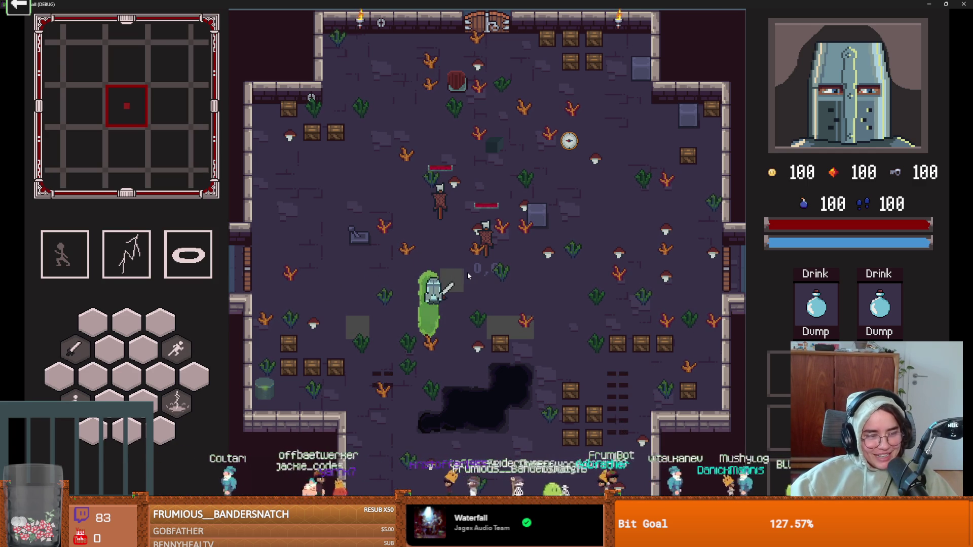
Step: Walk the knight with WASD to beside the slime tile, then shrink the game window with Win+Down
key("s")
key("a")
key("w")
key("d")
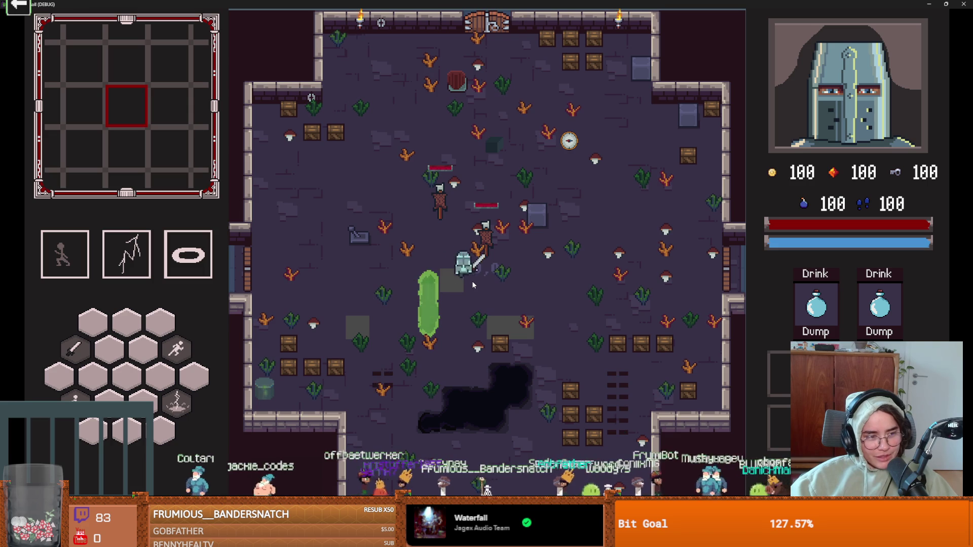
key("a")
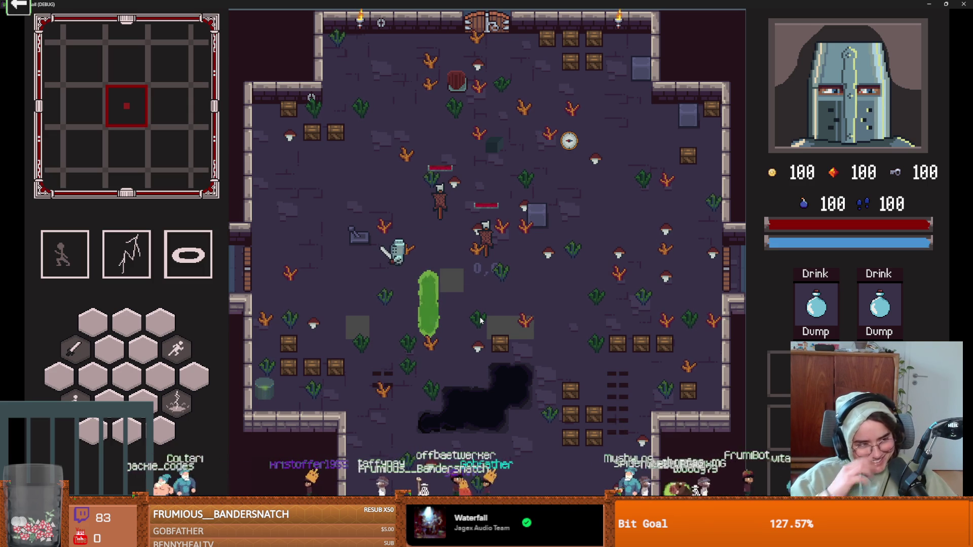
key("s")
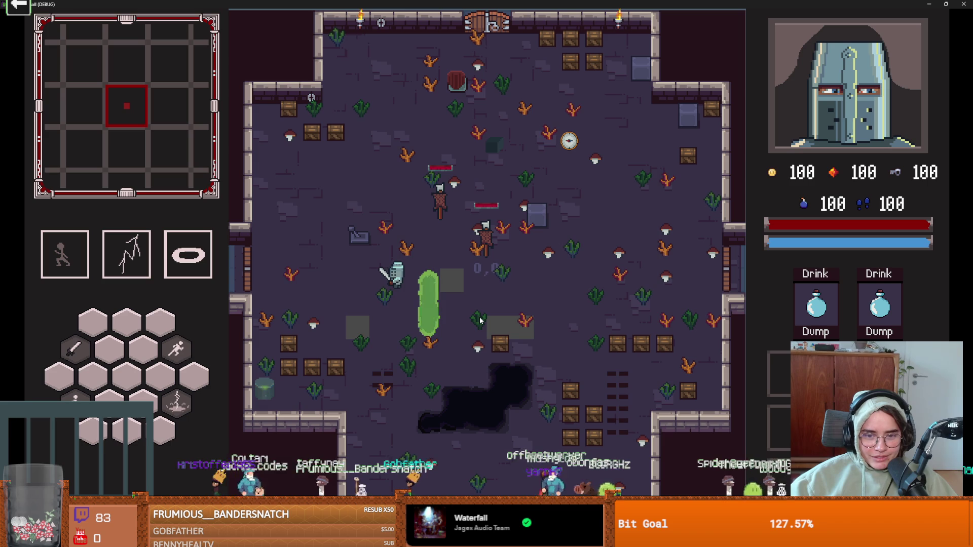
key("super+Down")
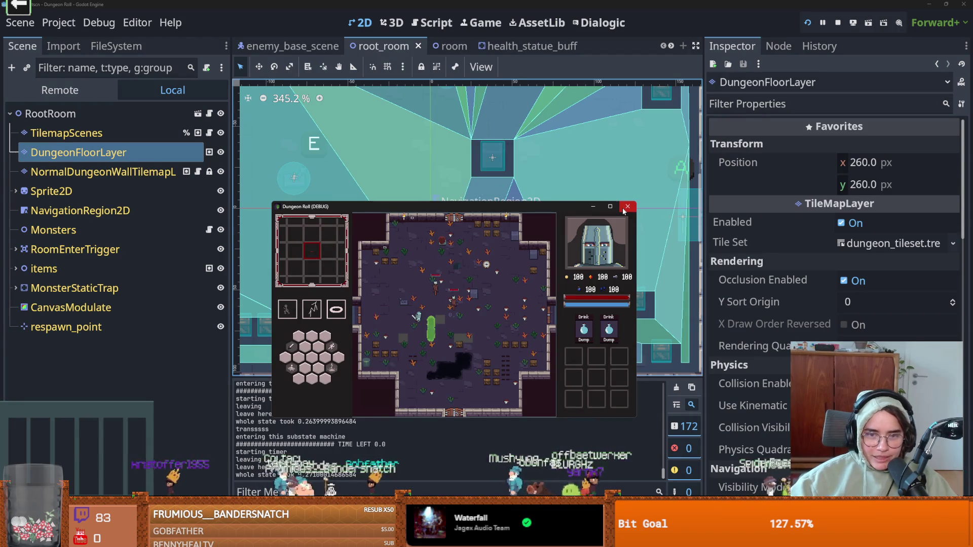
Step: Close the Dungeon Roll game window to stop the test run and return to root_room
left_click(627, 207)
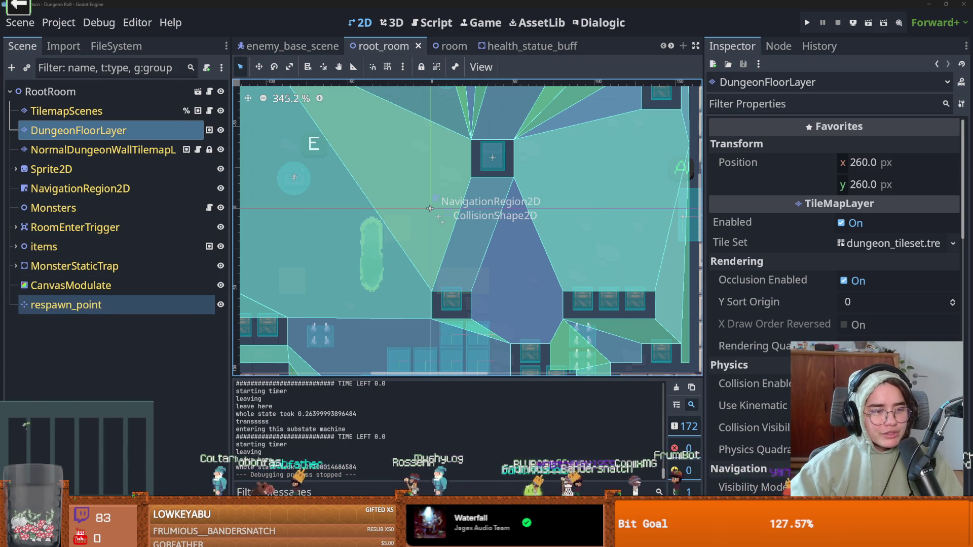
scroll(414, 261, "up", 2)
Step: Save the root_room scene with Ctrl+S and select the NormalDungeonWallTilemapLayer node
key("ctrl+s")
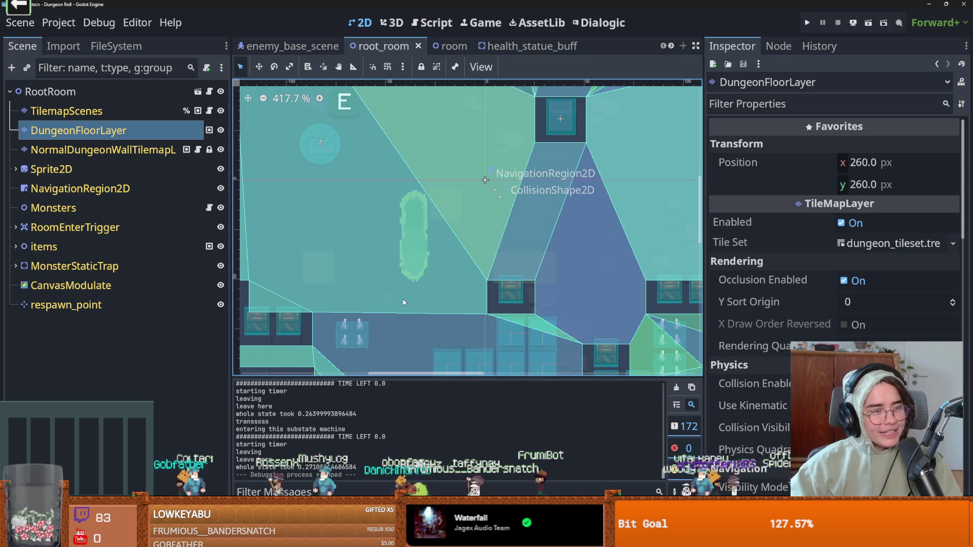
scroll(397, 282, "up", 2)
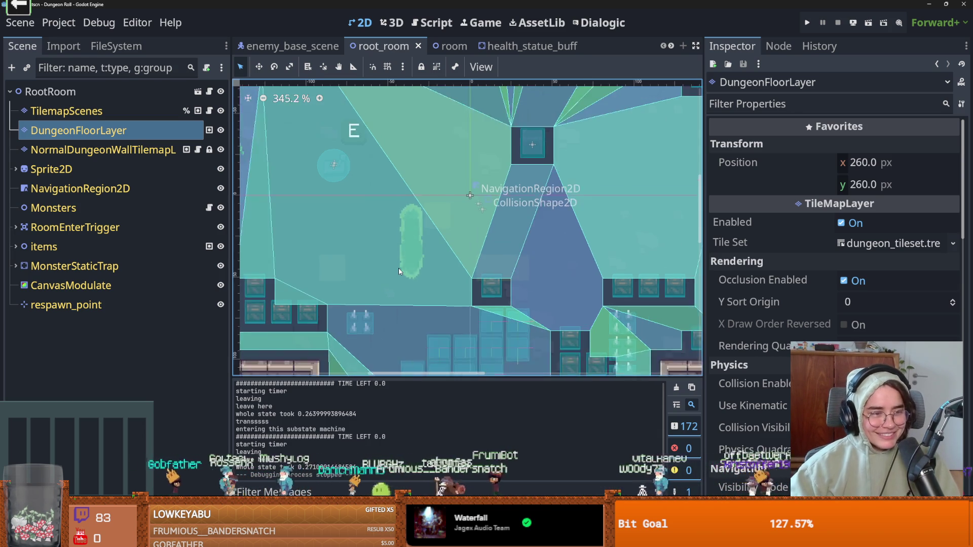
scroll(425, 259, "down", 2)
key("ctrl+s")
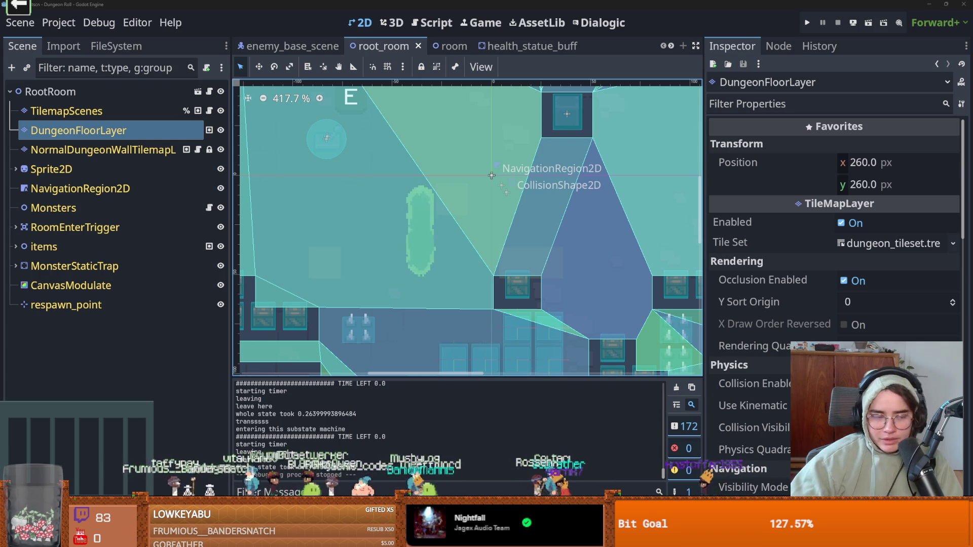
scroll(645, 280, "up", 1)
key("ctrl+s")
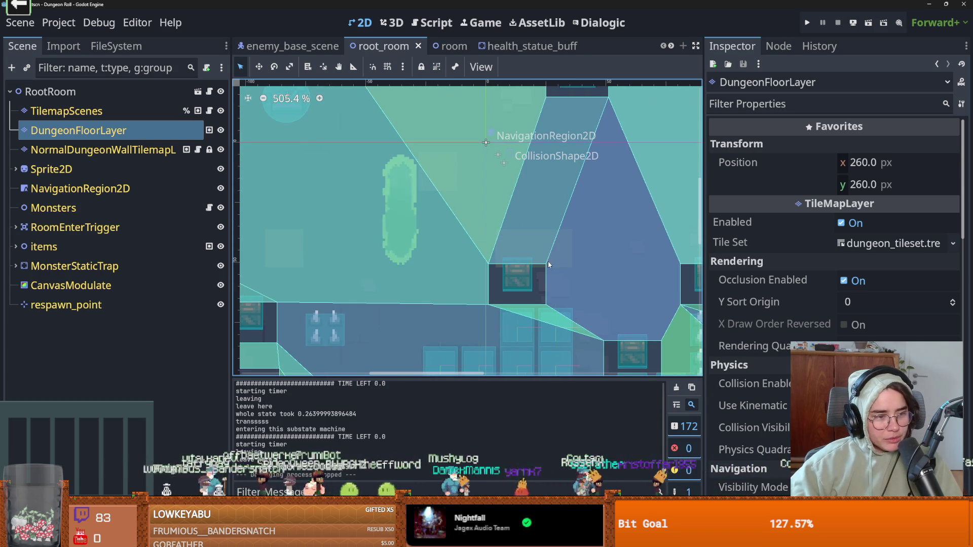
scroll(417, 228, "up", 1)
scroll(431, 203, "down", 1)
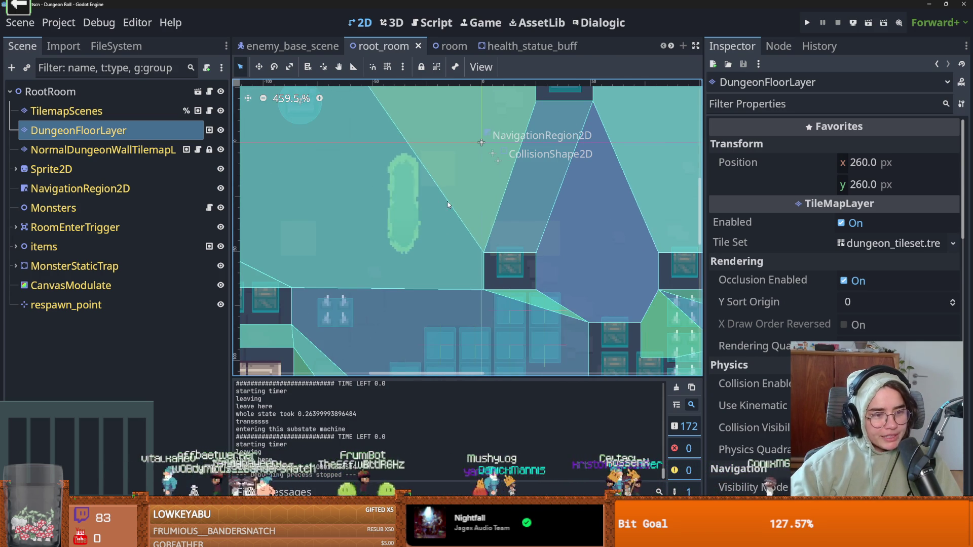
scroll(448, 204, "down", 1)
key("ctrl+s")
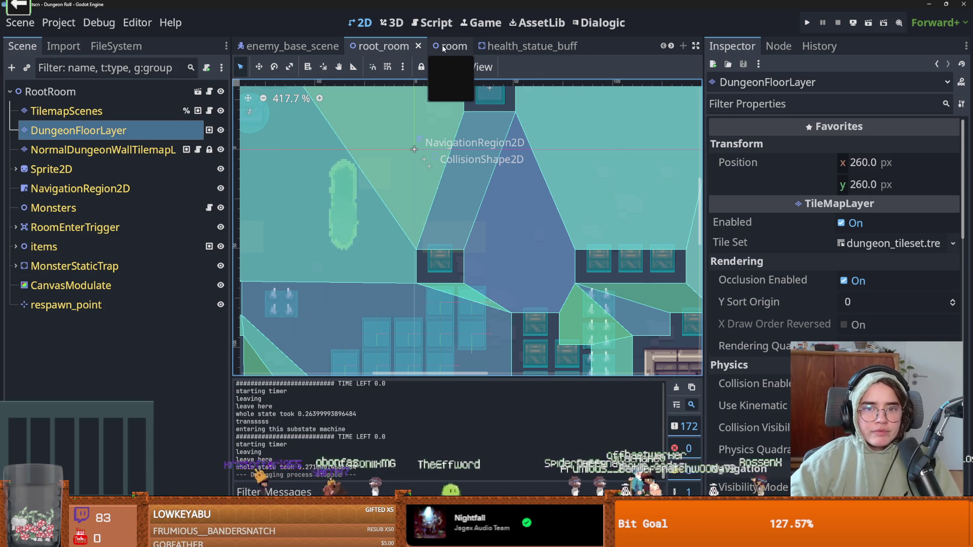
left_click(92, 150)
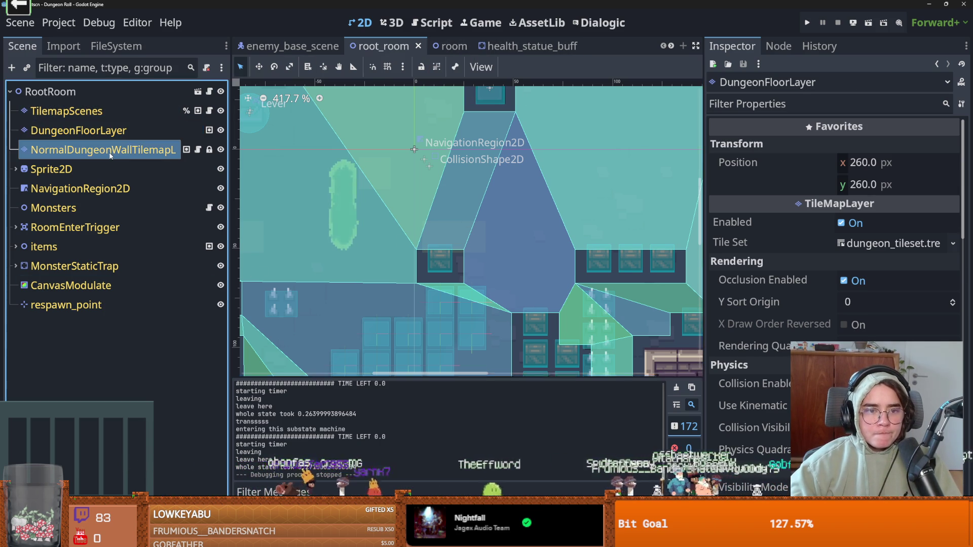
Step: Enlarge the bottom TileSet panel and widen the tile sources atlas preview
left_click_drag(405, 407, 405, 137)
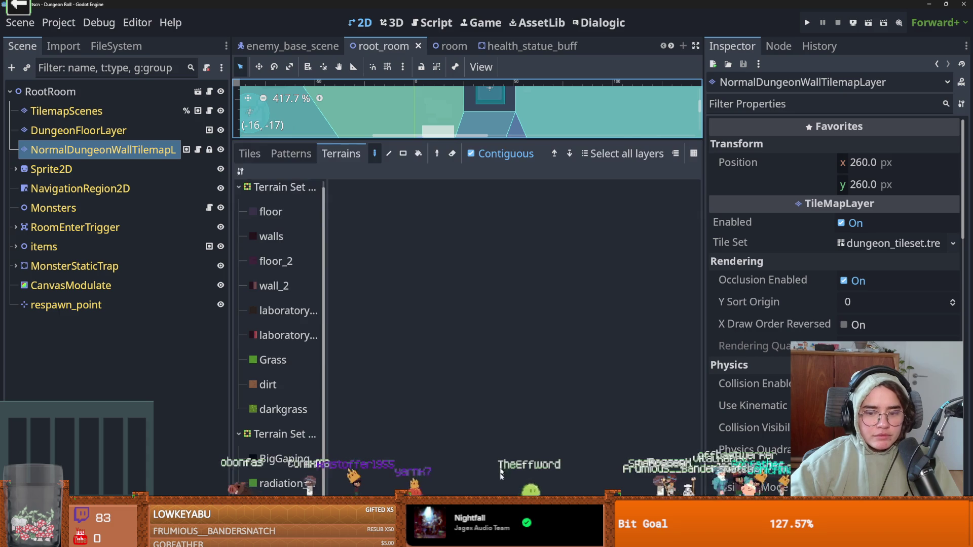
left_click(512, 507)
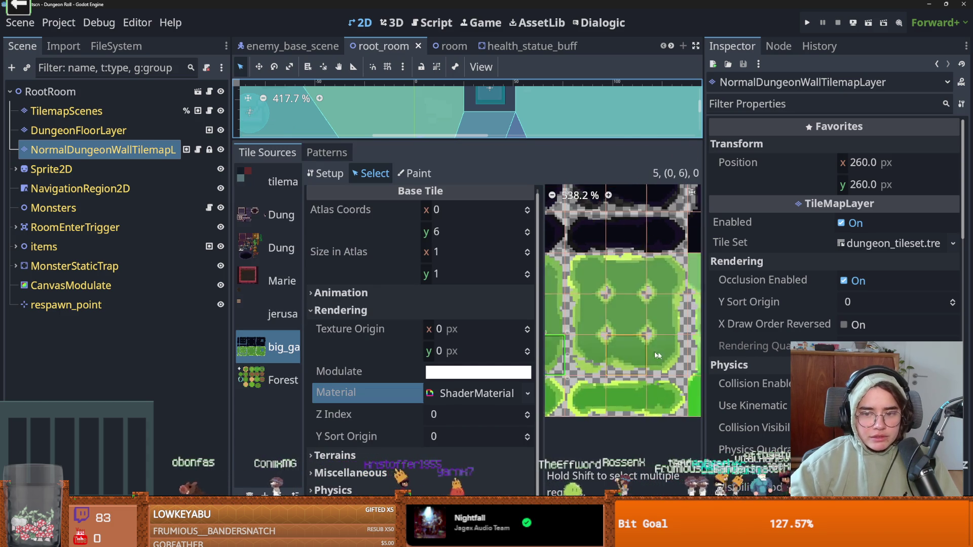
scroll(583, 339, "up", 1)
left_click_drag(540, 349, 431, 348)
left_click_drag(702, 346, 846, 342)
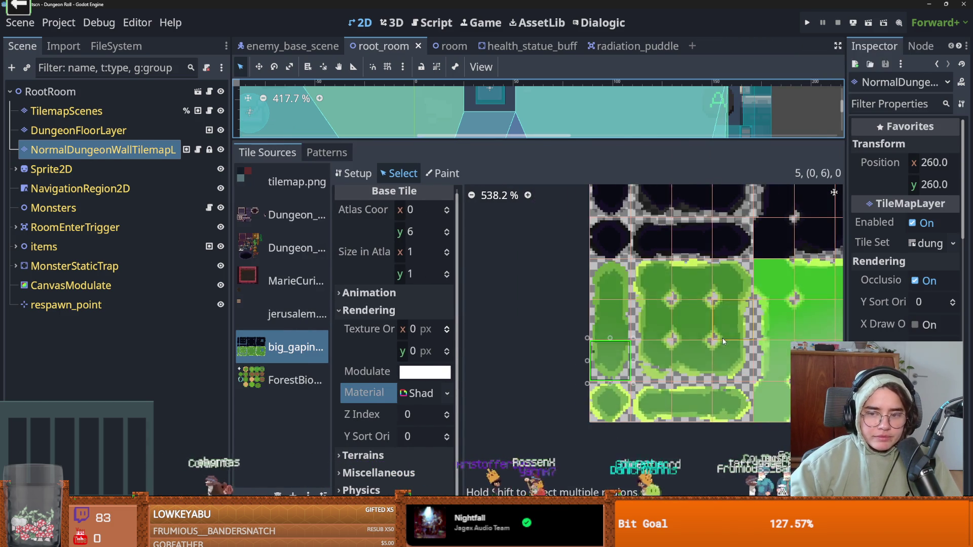
scroll(723, 337, "up", 1)
Step: Select slime tile (0,5) and expand its Material and jitter Shader Parameters
left_click(539, 341)
scroll(539, 341, "up", 1)
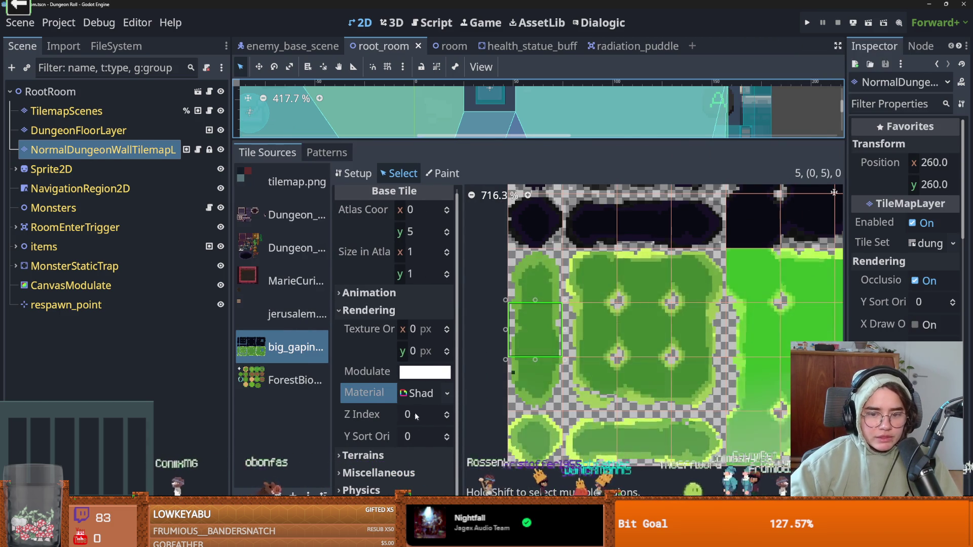
left_click(415, 393)
scroll(425, 430, "down", 3)
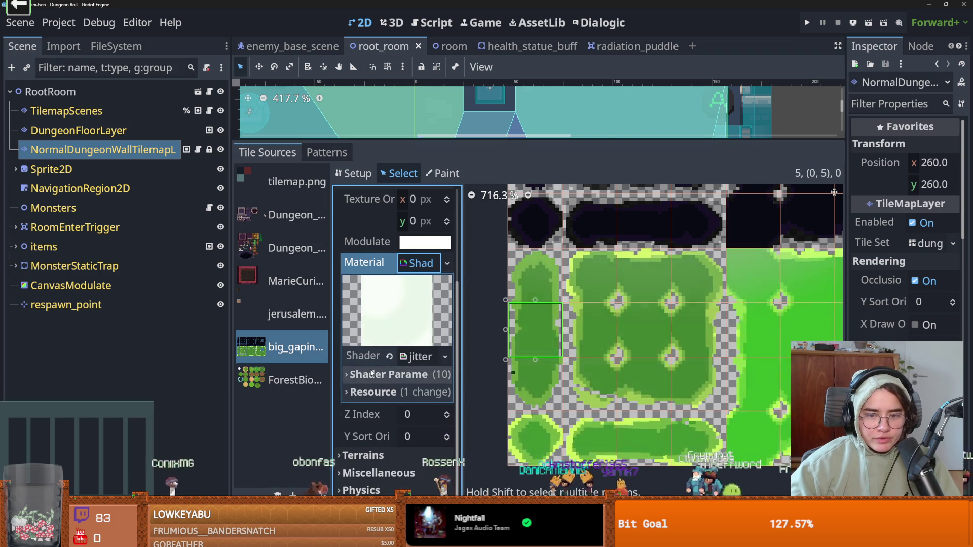
left_click(388, 387)
scroll(395, 330, "down", 5)
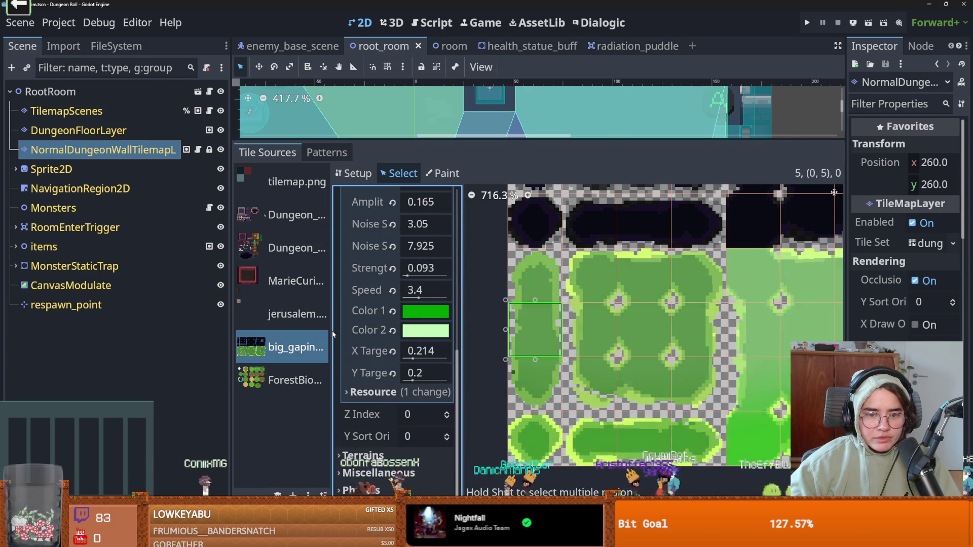
mouse_move(330, 335)
left_mouse_down()
mouse_move(220, 318)
mouse_move(121, 319)
left_mouse_up()
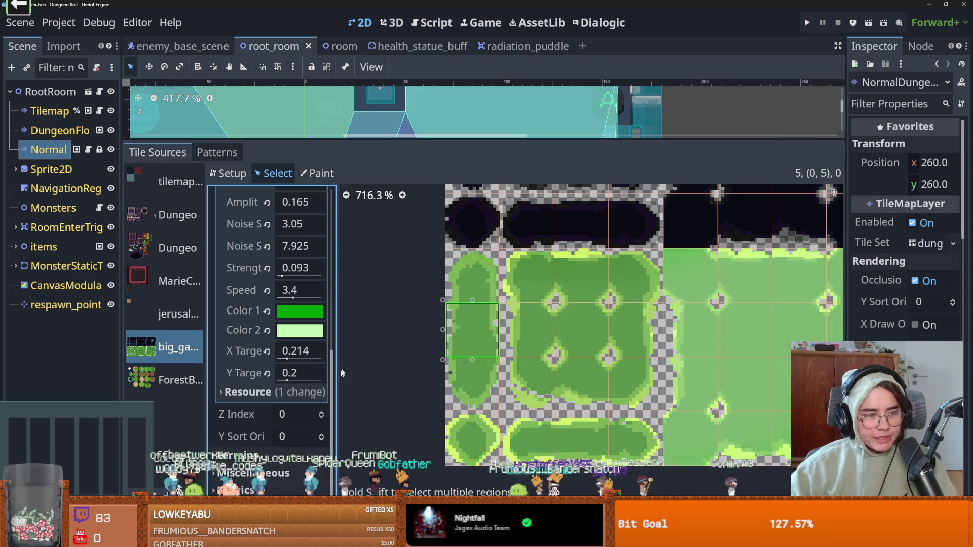
Step: Scroll the inspector to review the slime tile's jitter Strength, Speed and X Target parameters
scroll(542, 372, "up", 2)
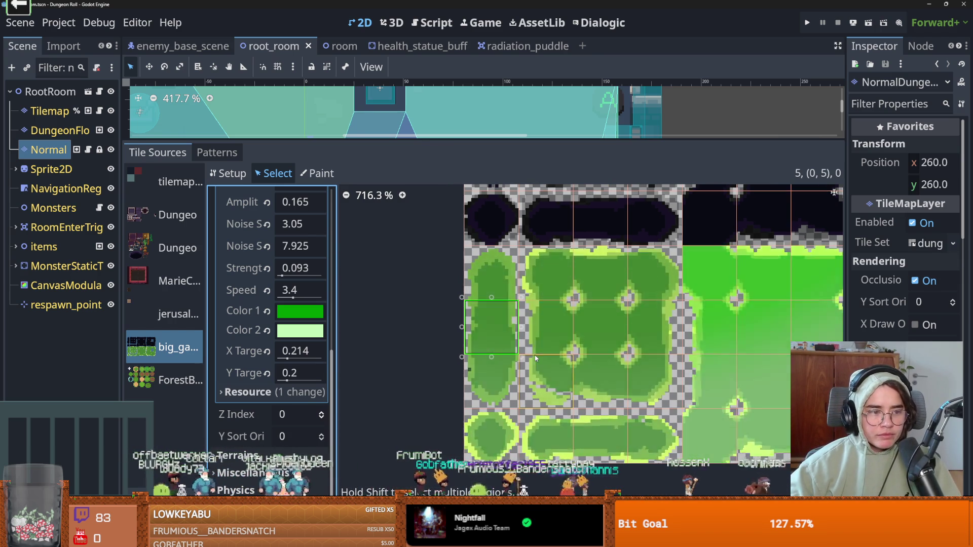
scroll(534, 355, "up", 1)
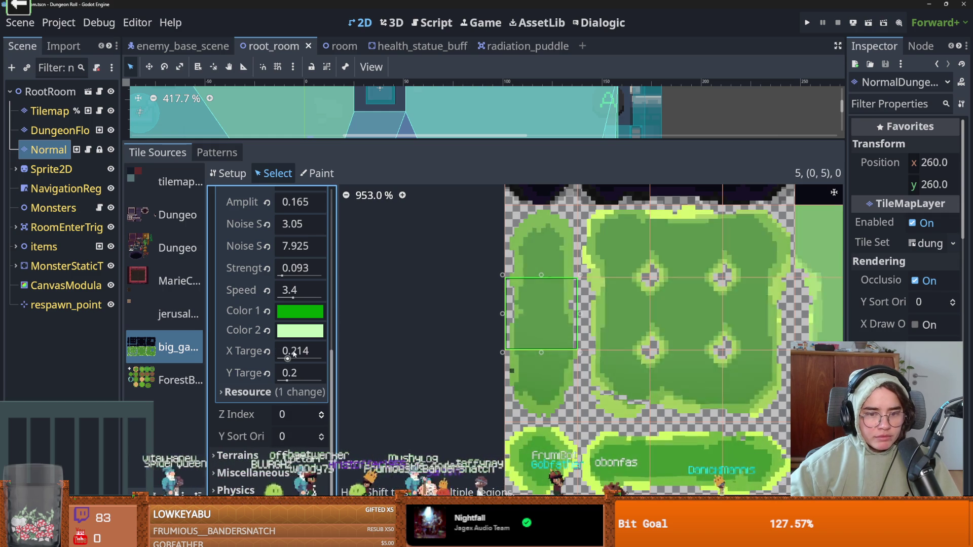
scroll(299, 344, "up", 2)
Step: Enter Speed 3.141, drag it lower, and set the second Noise Scale to 1.0
left_click(293, 330)
type("3.141")
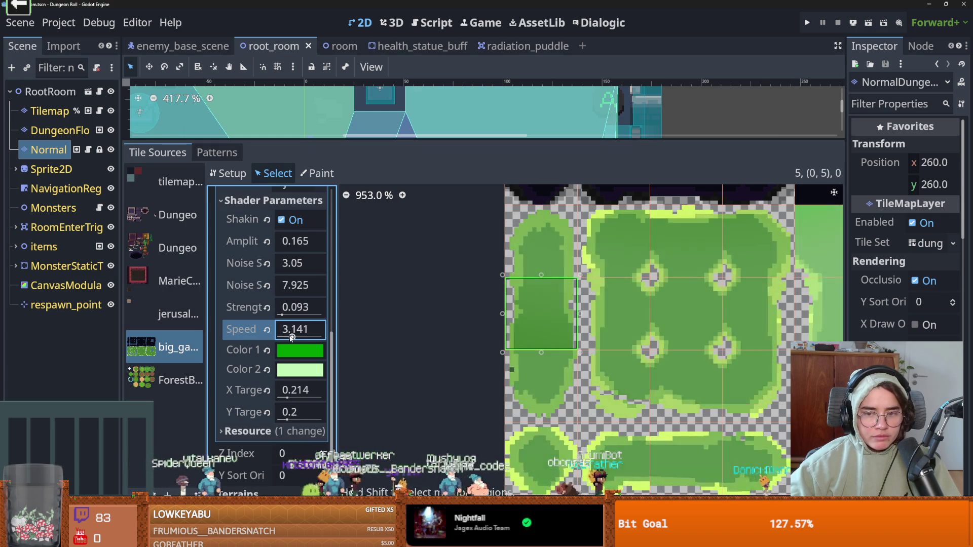
left_click_drag(289, 338, 282, 338)
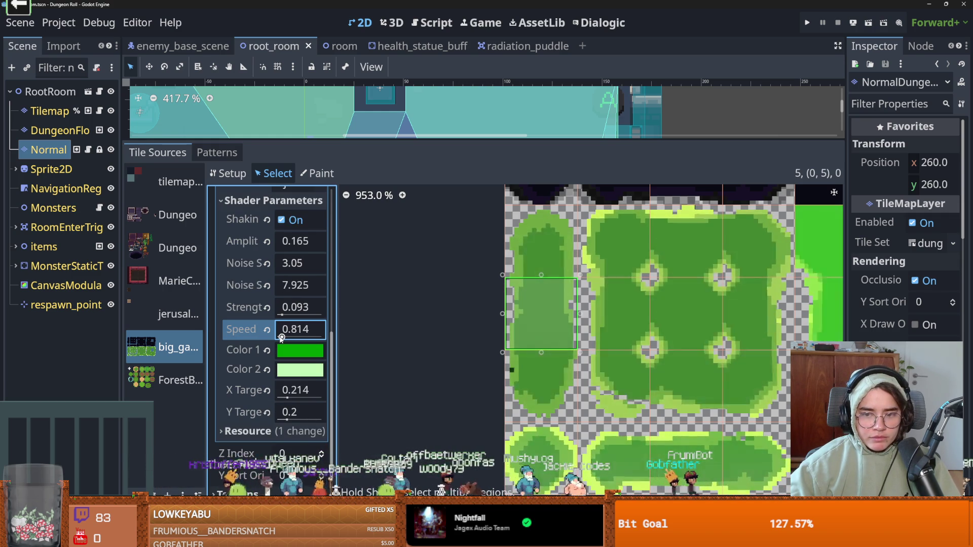
left_click_drag(315, 288, 285, 288)
left_click(314, 288)
type("1.0")
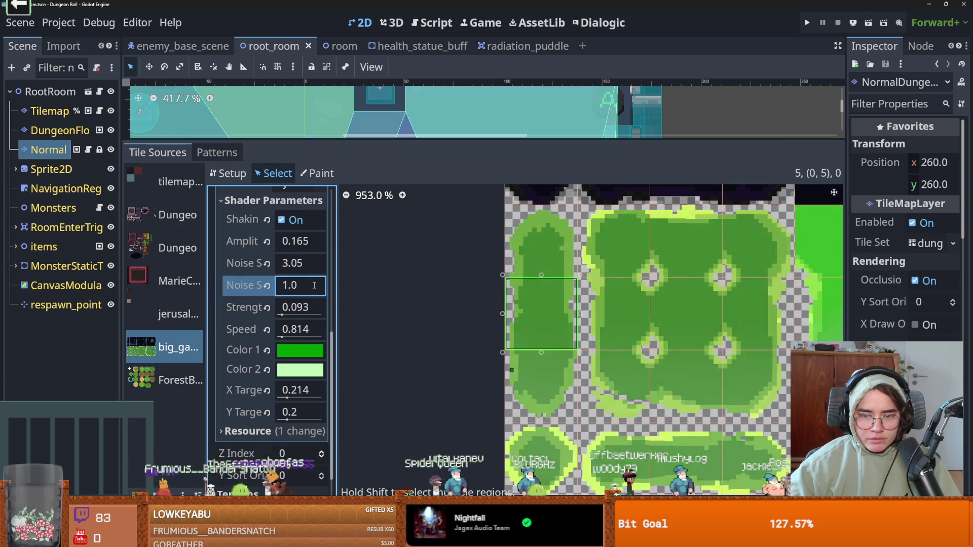
Step: Change the jitter Speed to 0.2, then detach the jitter shader from the tile's material
left_click(298, 329)
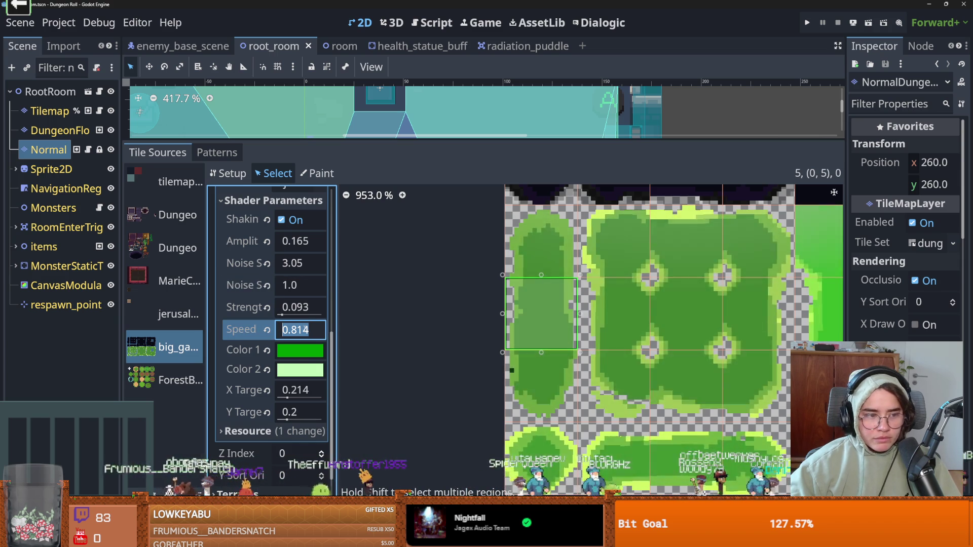
left_click_drag(309, 330, 292, 332)
type("2")
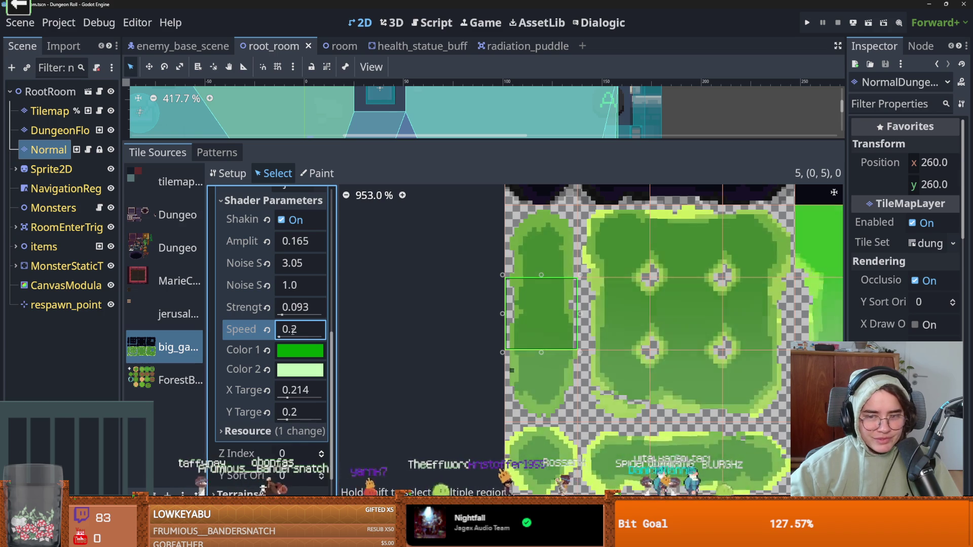
scroll(608, 380, "up", 2)
scroll(646, 404, "down", 5)
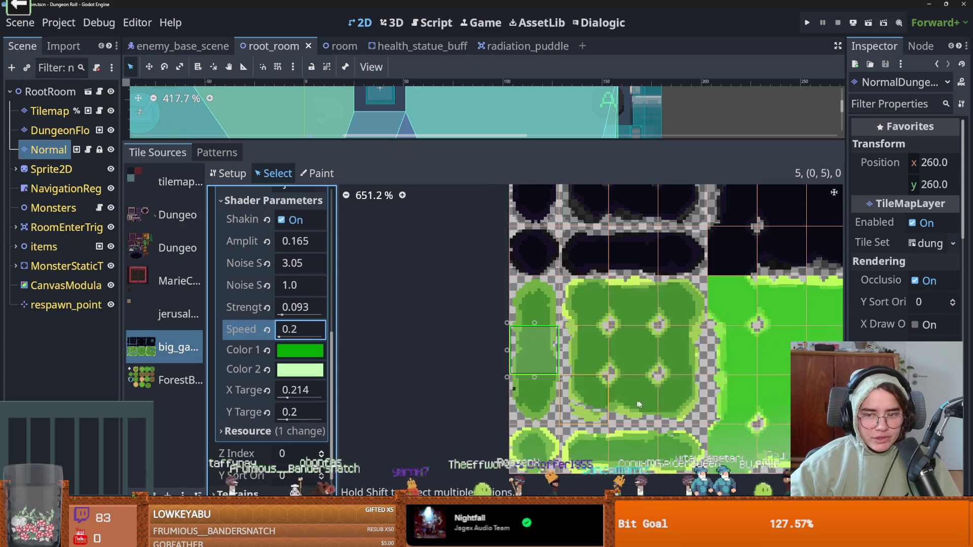
scroll(647, 404, "down", 2)
scroll(483, 370, "up", 1)
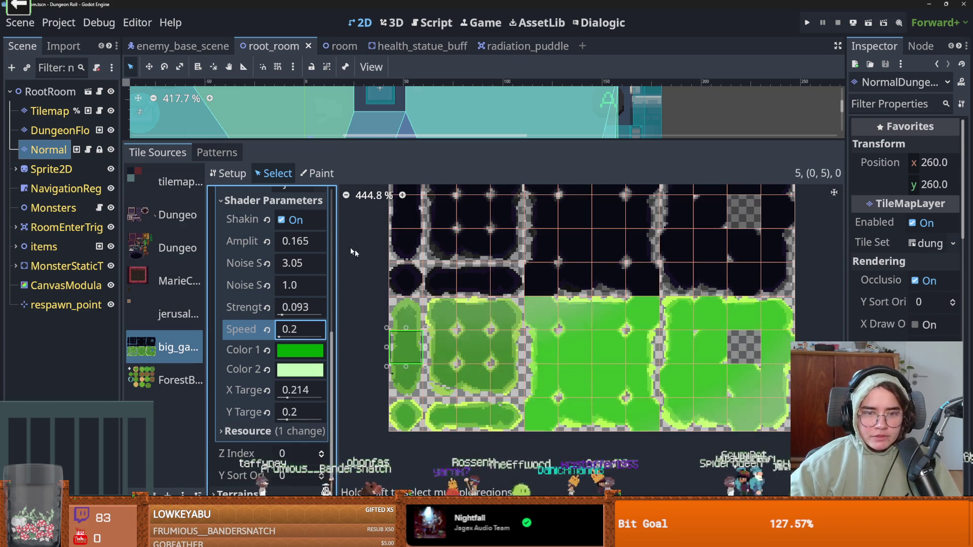
scroll(264, 355, "up", 5)
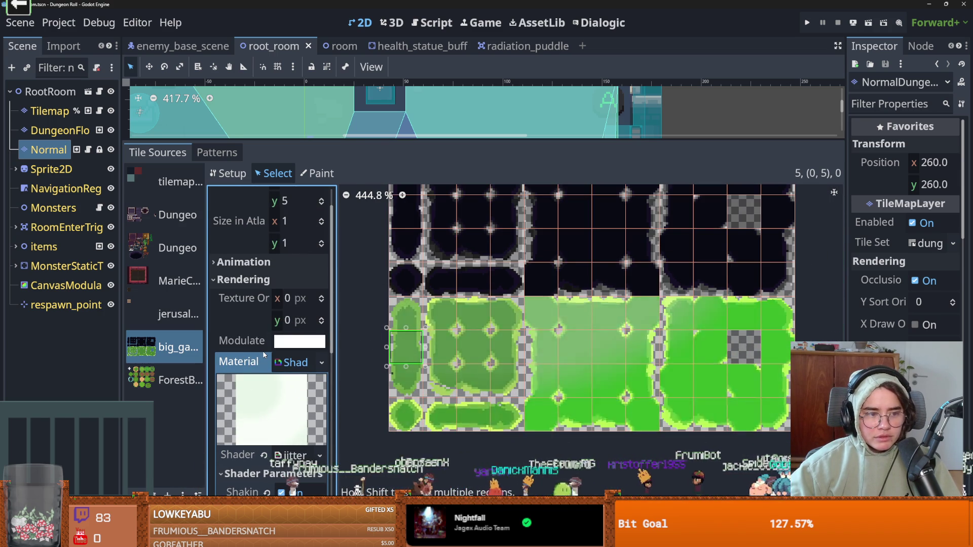
scroll(264, 354, "down", 3)
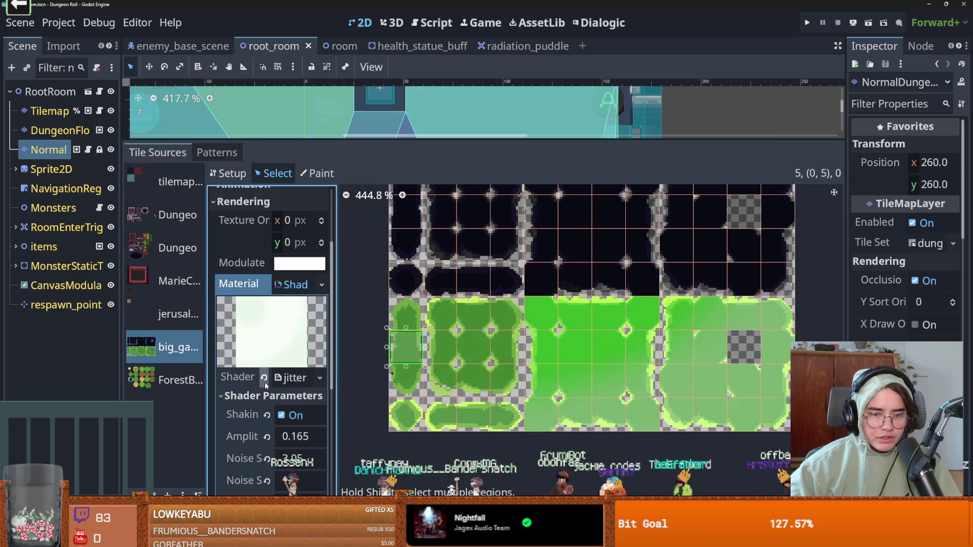
key("ctrl+z")
scroll(300, 325, "up", 4)
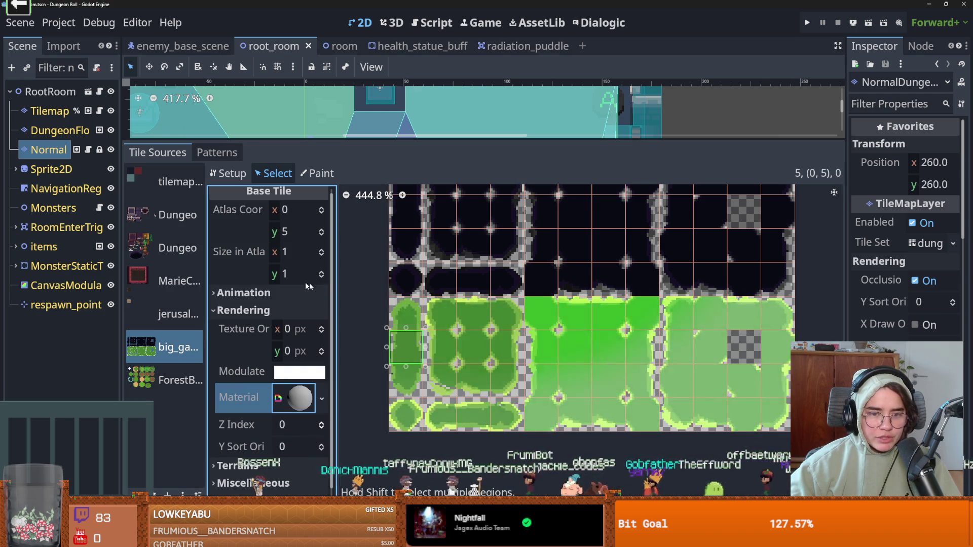
Step: Clear the material from slime tiles (0,5) and (0,6)
left_click(322, 397)
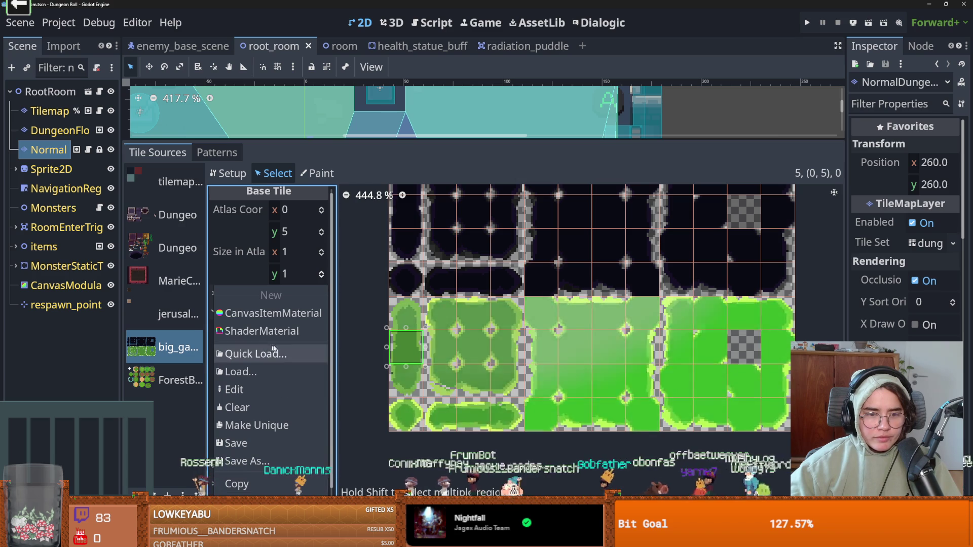
left_click(236, 407)
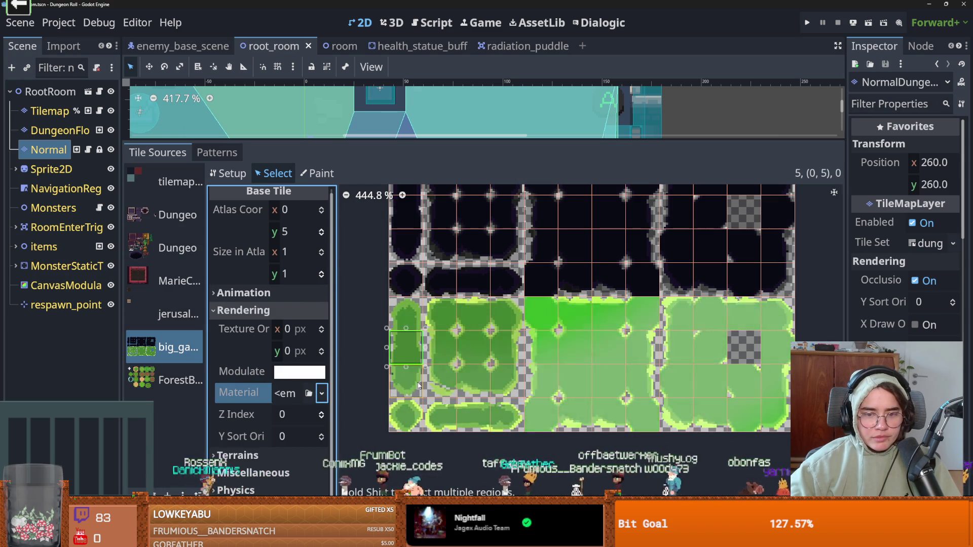
left_click(402, 377)
left_click(321, 394)
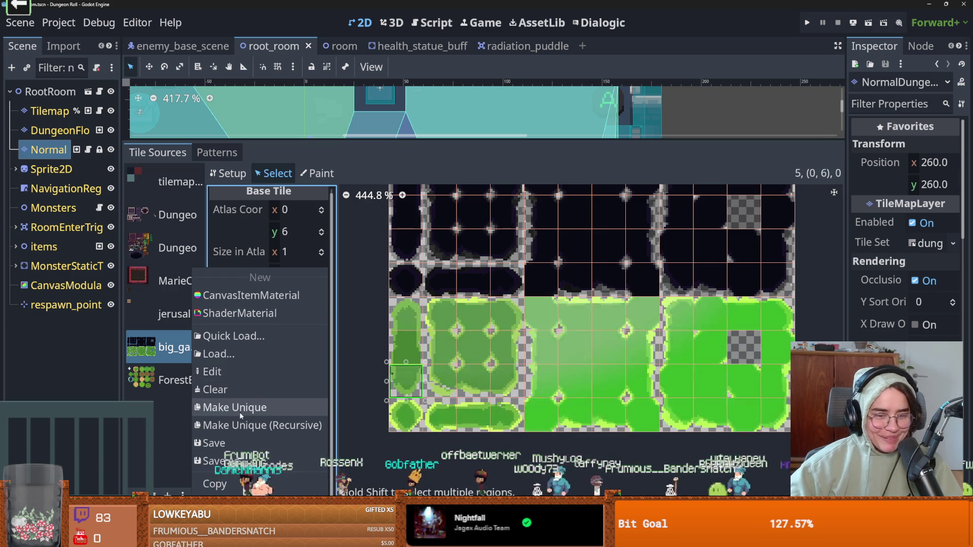
left_click(264, 389)
Step: Clear the material from slime tile (0,4)
left_click(405, 314)
left_click(322, 394)
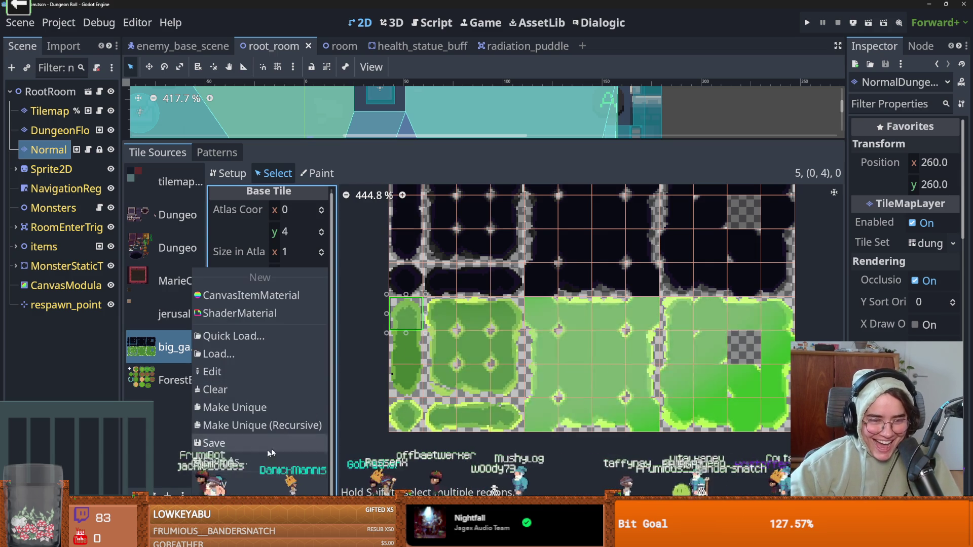
left_click(251, 495)
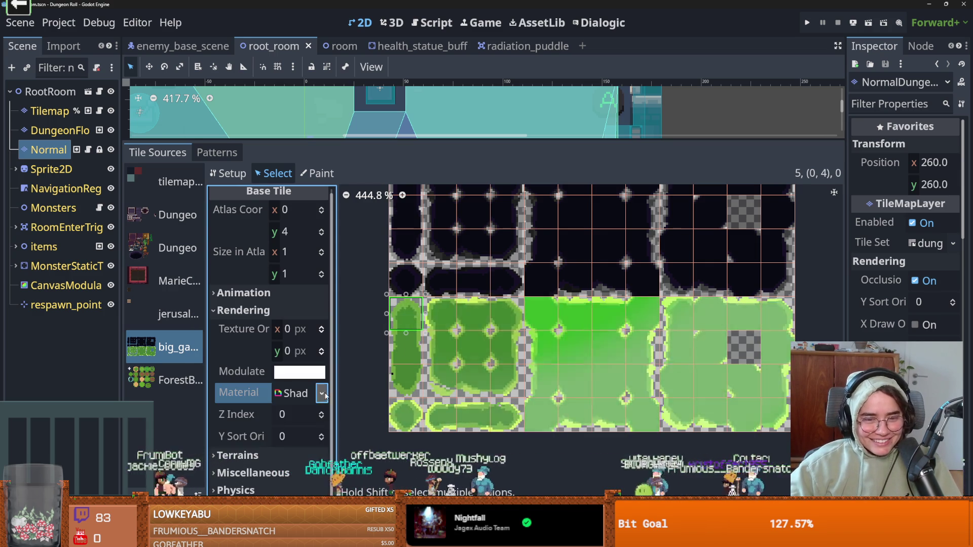
left_click(322, 393)
left_click(230, 482)
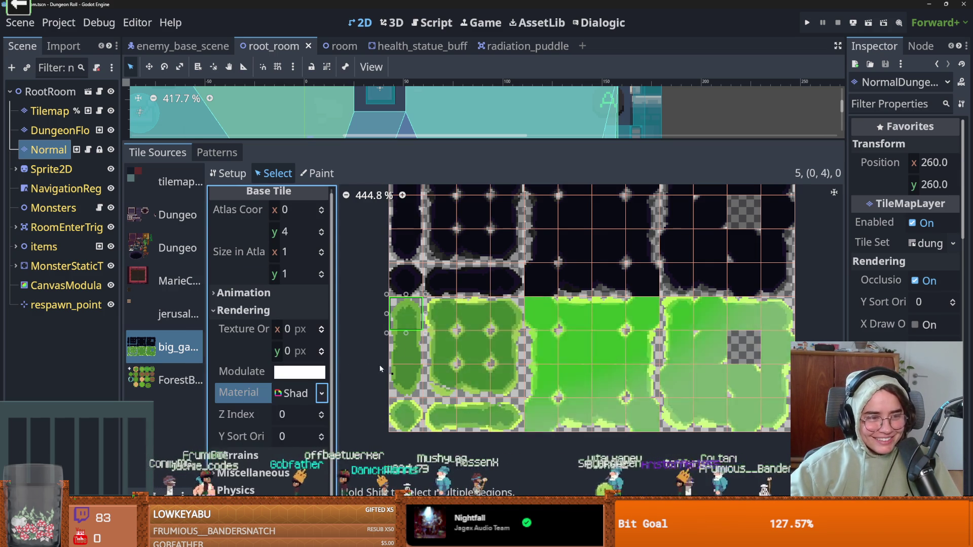
left_click(321, 393)
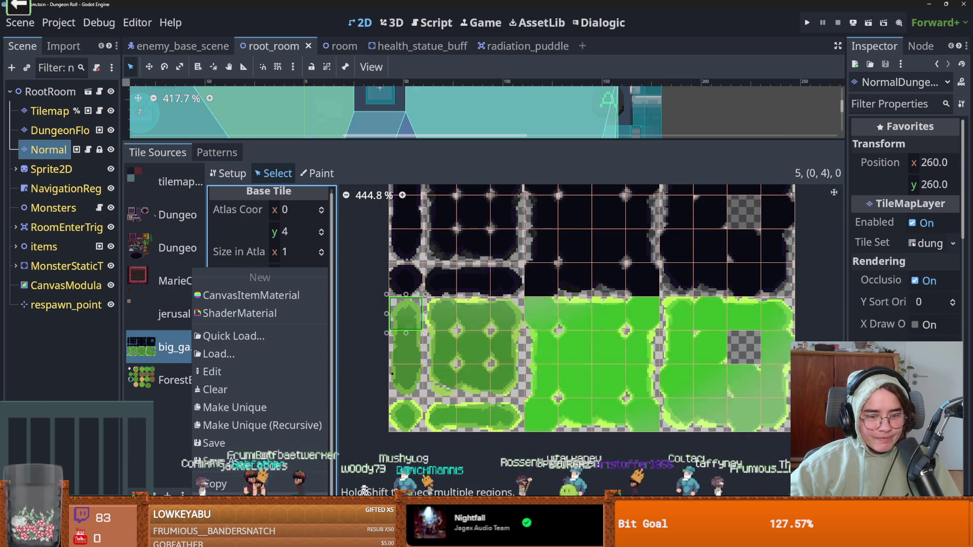
left_click(235, 408)
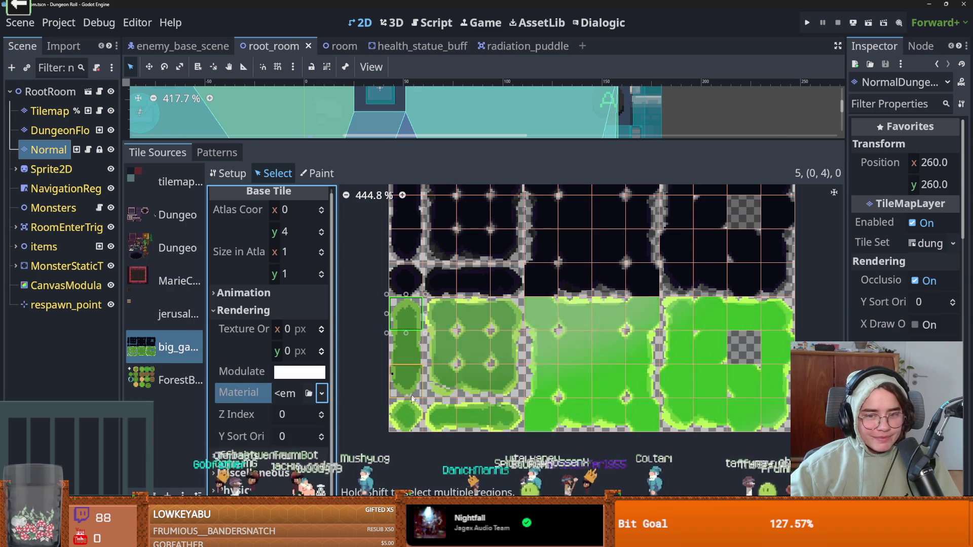
Step: Drag-select the whole block of green slime tiles in the atlas
left_click(398, 411)
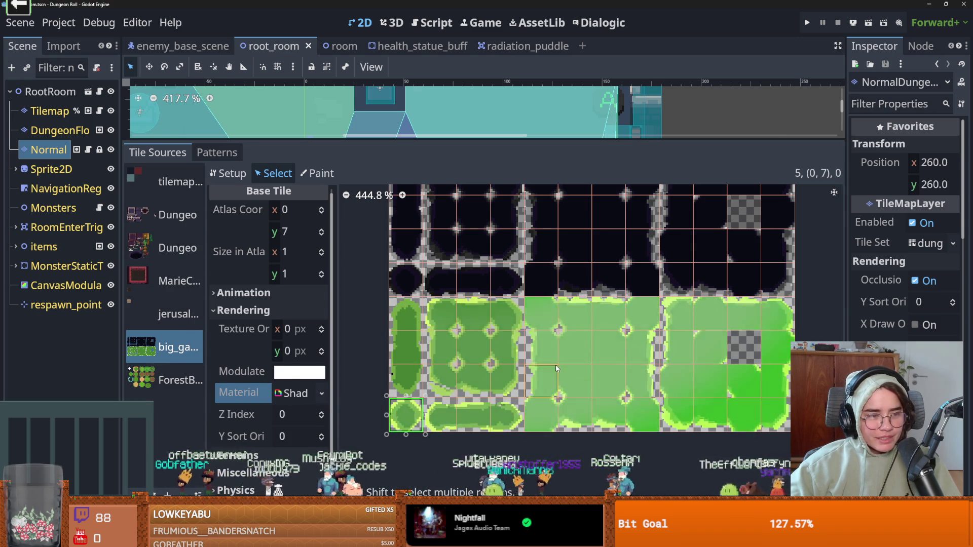
scroll(620, 403, "down", 1)
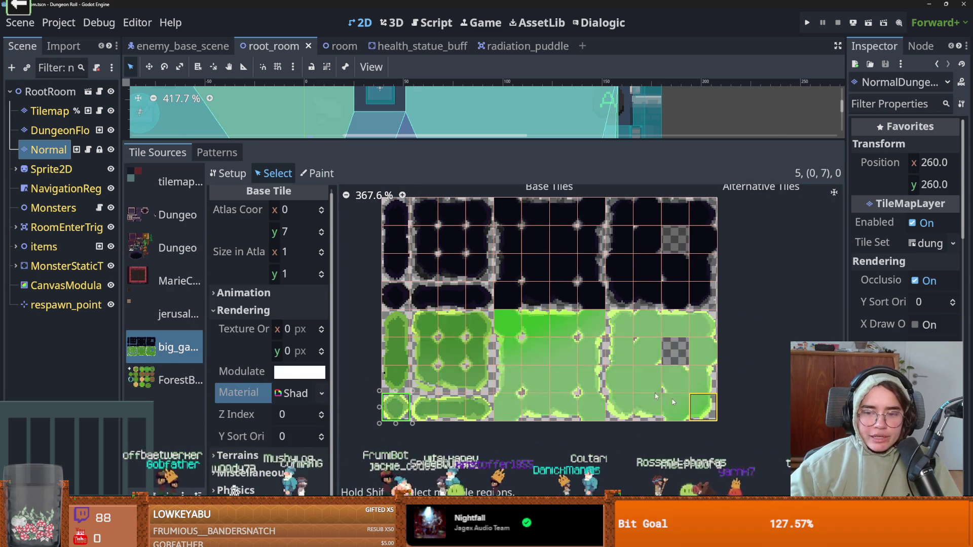
left_click_drag(433, 330, 433, 328)
left_click(321, 313)
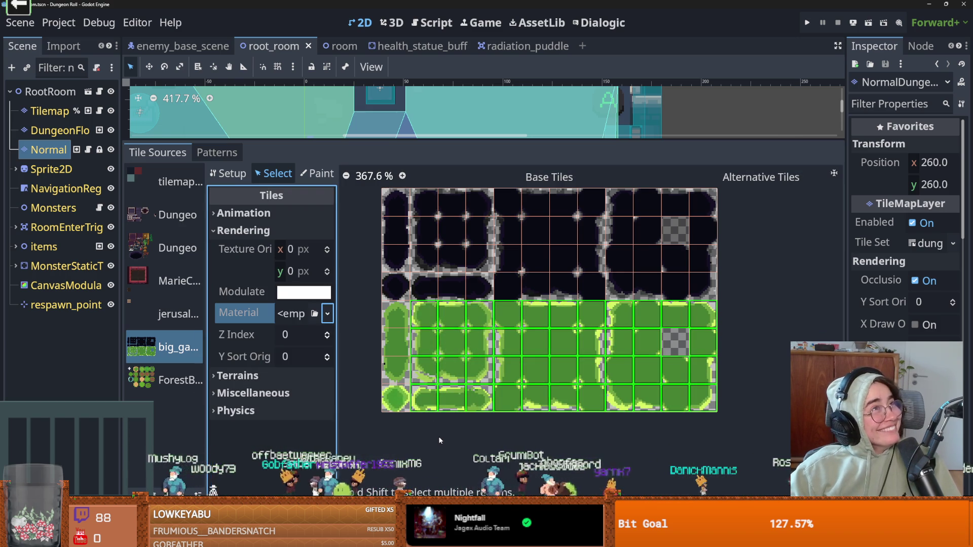
Step: Paste the copied jitter ShaderMaterial onto all selected slime tiles and expand its Shader Parameters
left_click(327, 313)
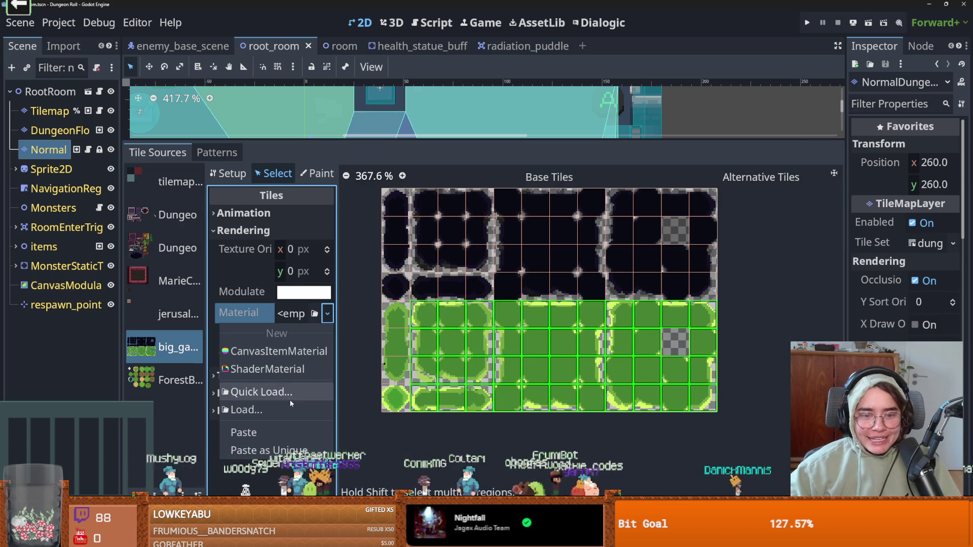
left_click(268, 433)
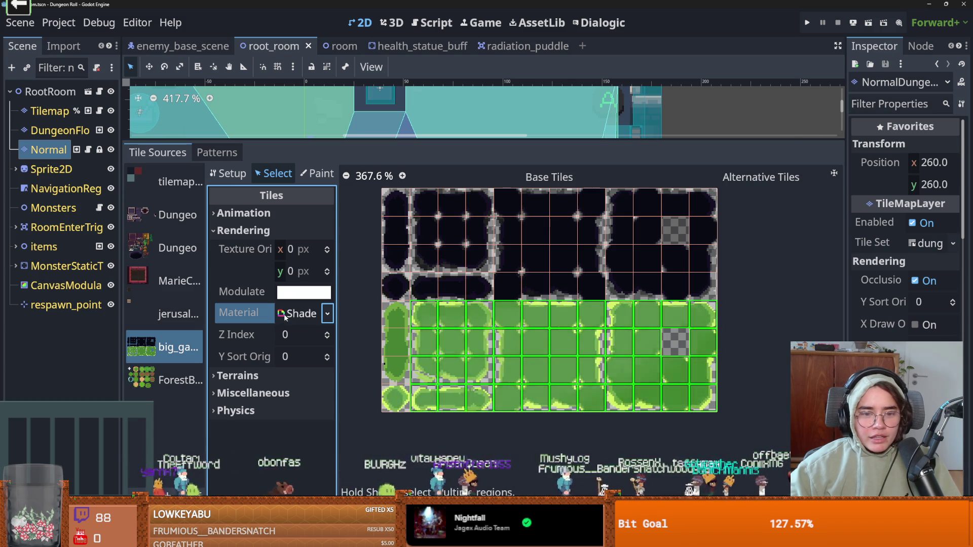
left_click(300, 313)
scroll(268, 412, "down", 2)
left_click(270, 377)
scroll(271, 383, "down", 3)
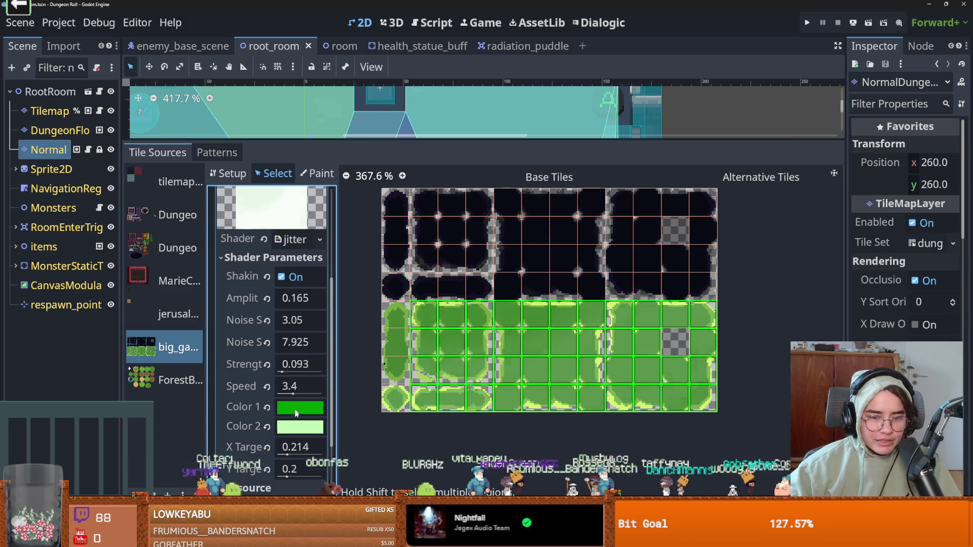
Step: Set the jitter Color 1 to red (ff3b3a) in the color picker
left_click(300, 409)
left_click(320, 121)
mouse_move(318, 108)
left_mouse_down()
mouse_move(310, 127)
mouse_move(319, 88)
mouse_move(318, 114)
mouse_move(363, 61)
left_mouse_up()
left_click(340, 119)
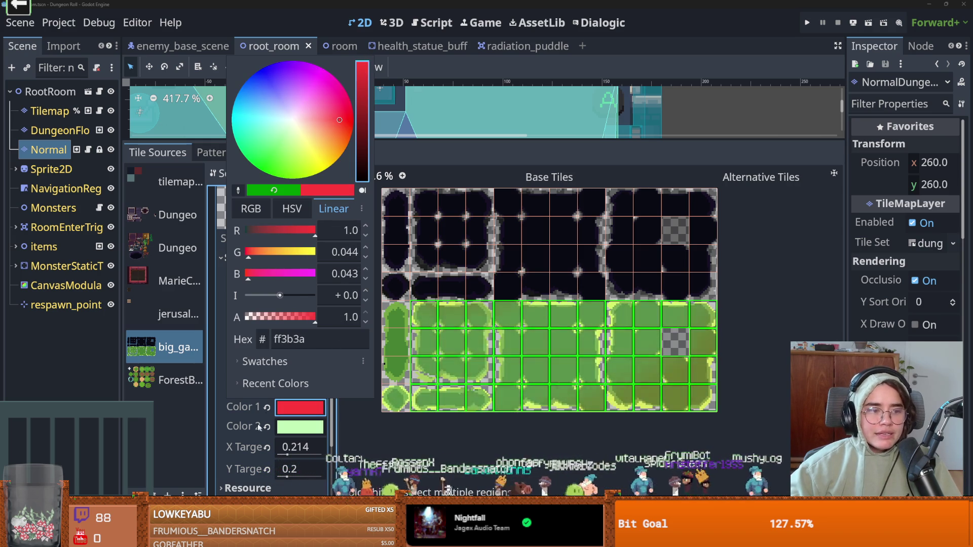
left_click(325, 413)
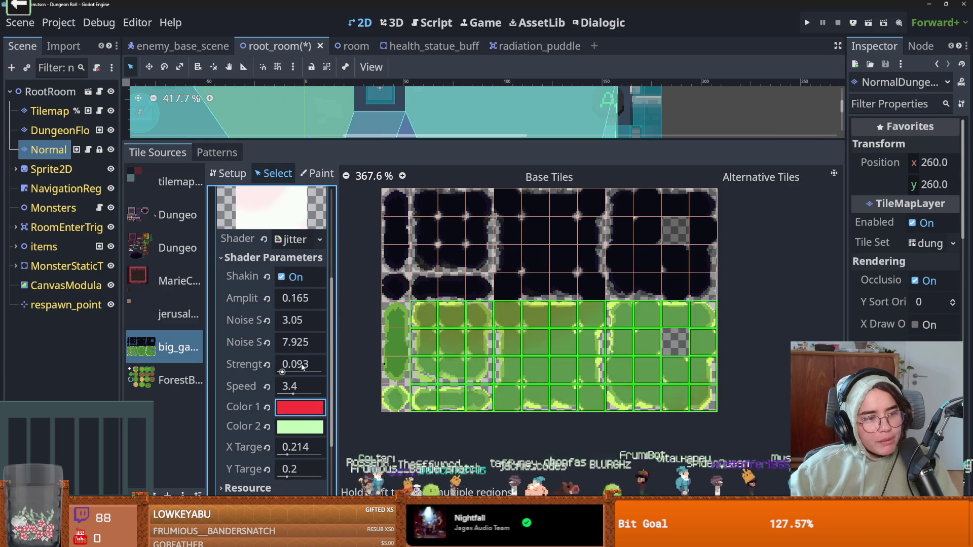
Step: Lower the second Noise Scale to about 6.38 and reselect the slime tile block
scroll(415, 366, "up", 1)
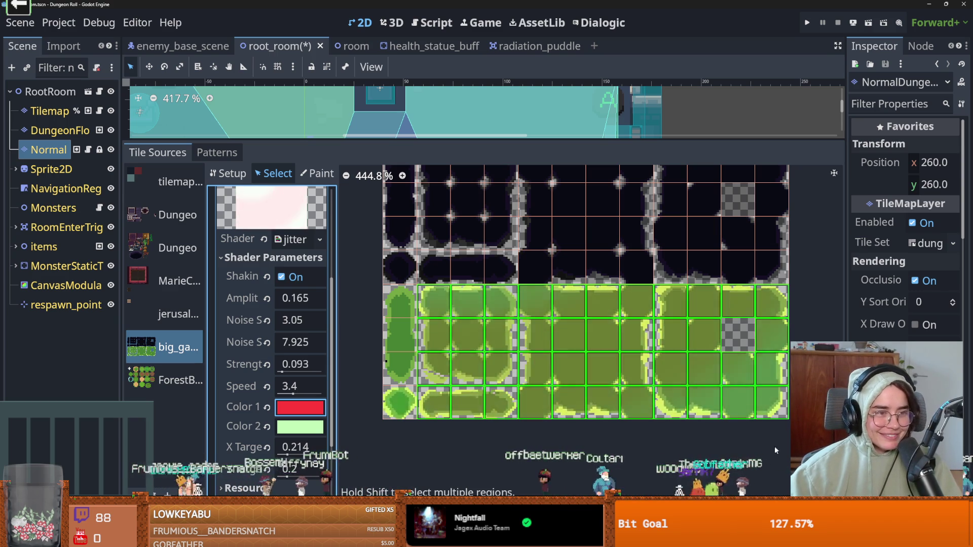
scroll(547, 416, "down", 1)
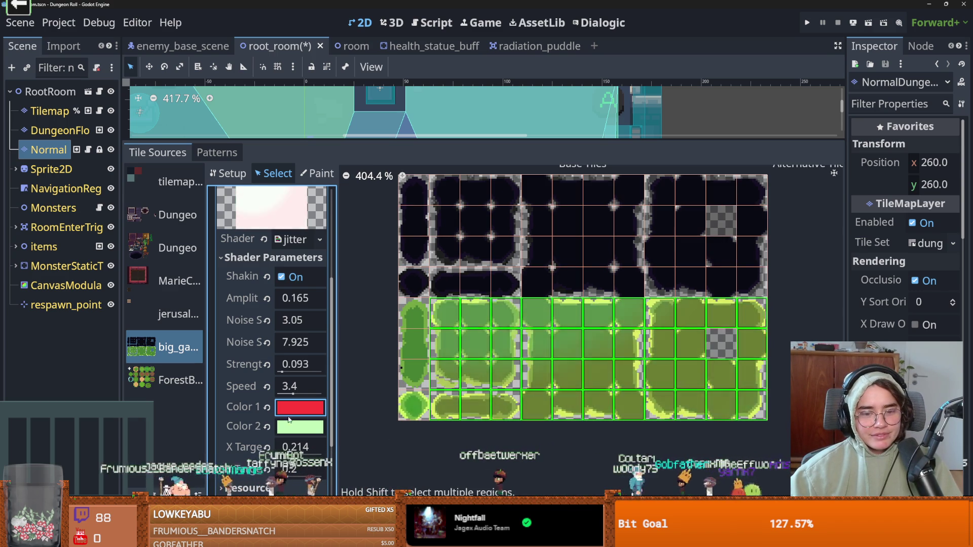
left_click_drag(297, 347, 268, 347)
left_click(419, 316)
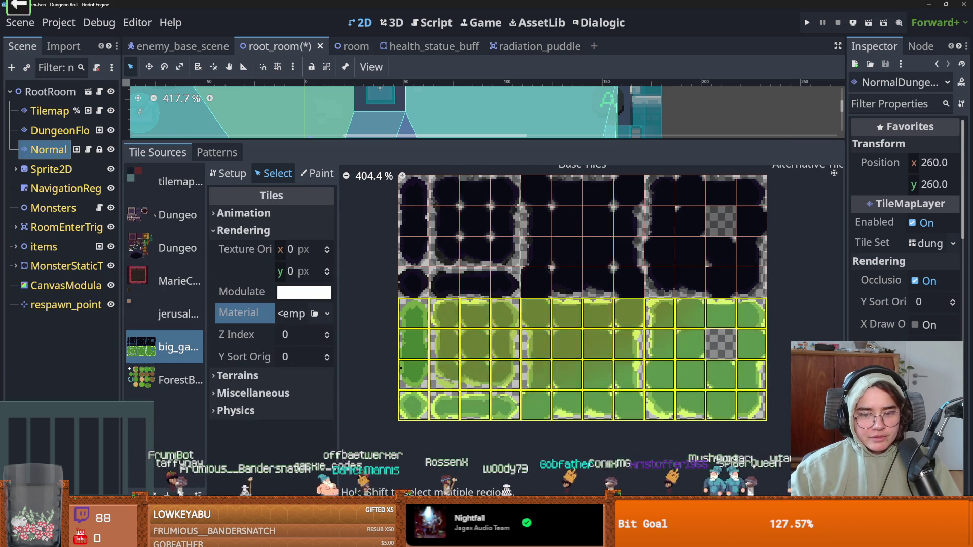
Step: Paste the copied jitter ShaderMaterial into the slime tiles' Material slot
left_click(328, 314)
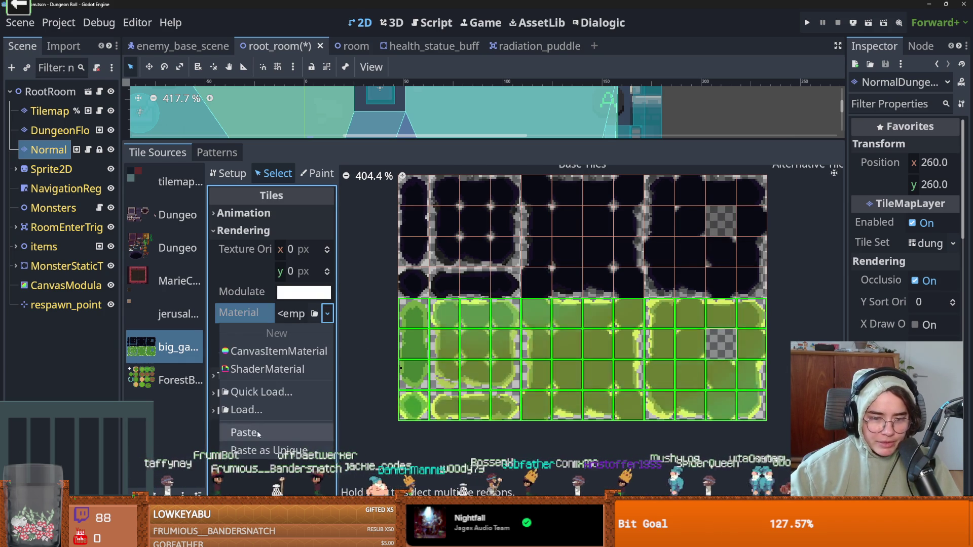
left_click(269, 450)
left_click(294, 313)
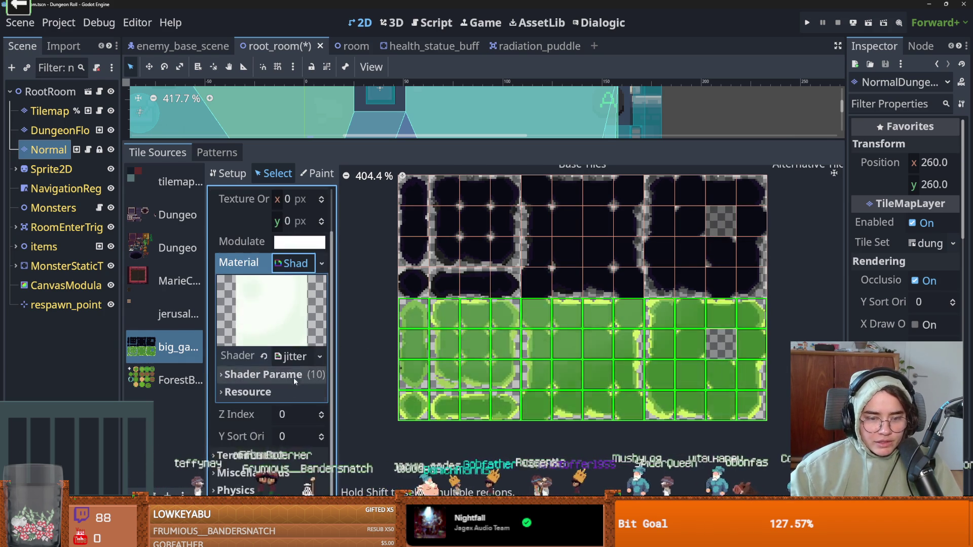
left_click(296, 405)
Step: Reselect the Normal tile layer and expand the slime tiles' Shader Parameters
left_click(38, 143)
key("Down")
key("Down")
key("Up")
left_click(45, 150)
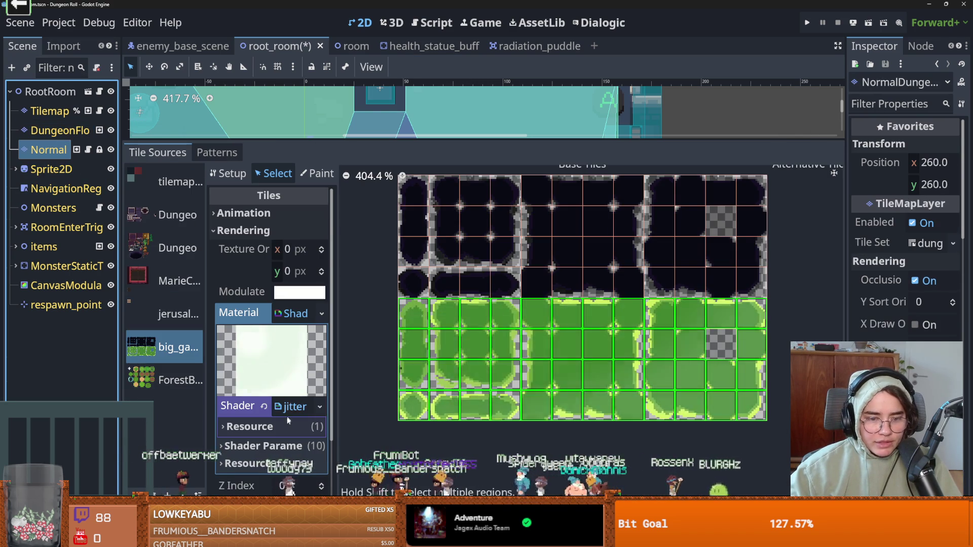
scroll(304, 405, "down", 2)
left_click(294, 408)
scroll(311, 410, "down", 5)
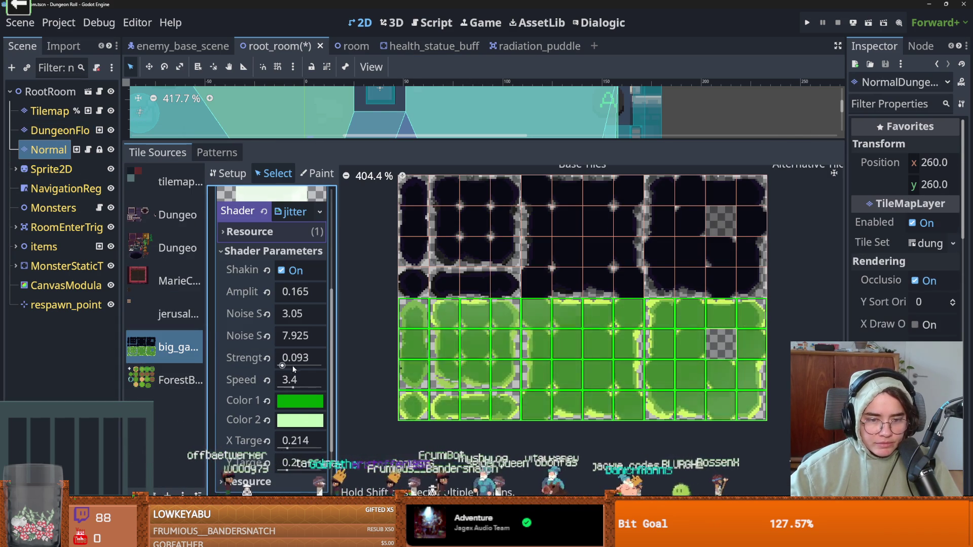
Step: Lower Speed to 1.503 and revert Color 2 to its default black
left_click_drag(292, 388, 261, 364)
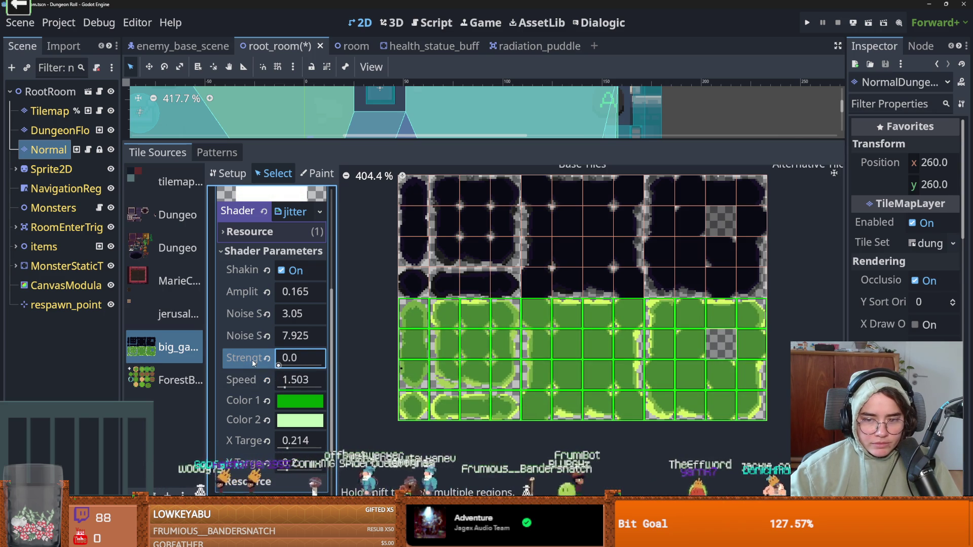
left_click(300, 420)
left_click(311, 141)
left_click_drag(331, 146, 362, 143)
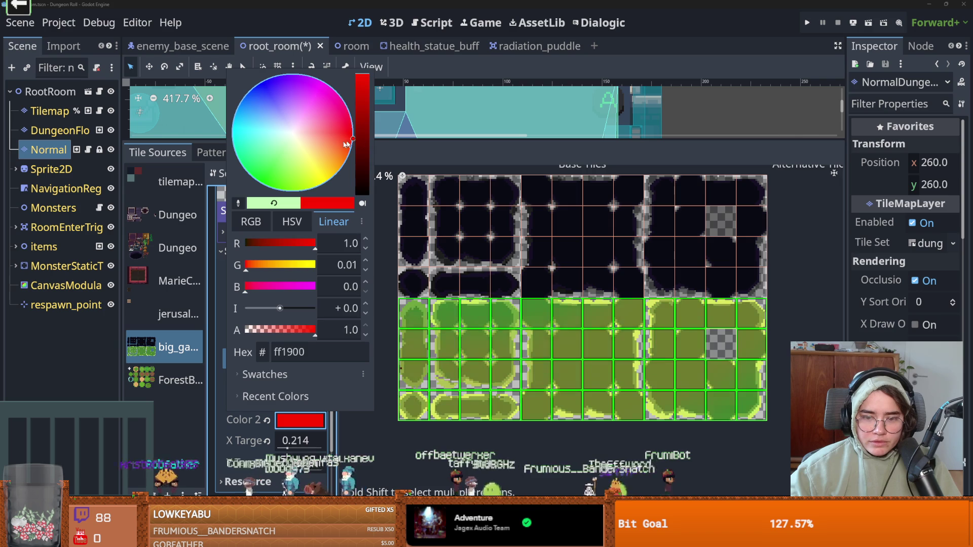
left_click(266, 420)
left_click(276, 413)
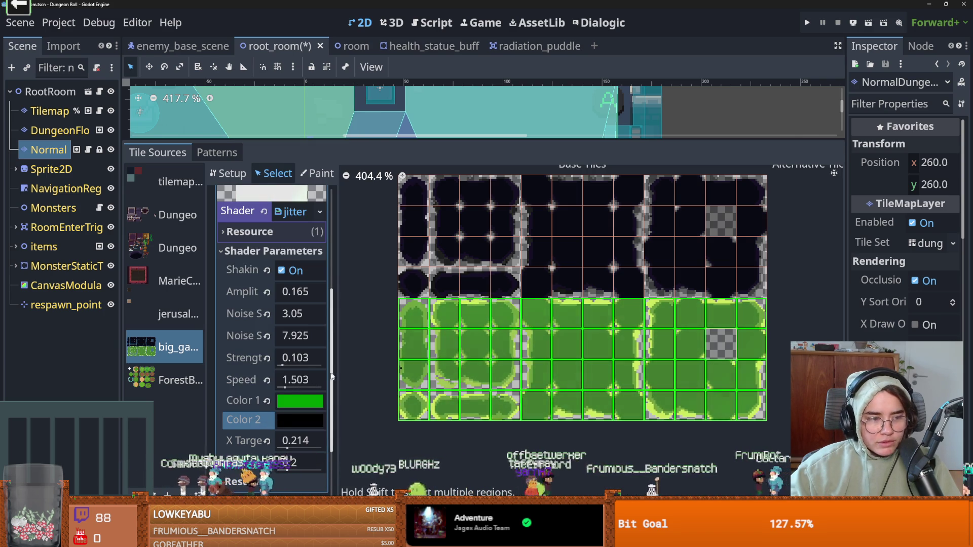
Step: Narrow the tile source list to give the shader properties more room
mouse_move(323, 372)
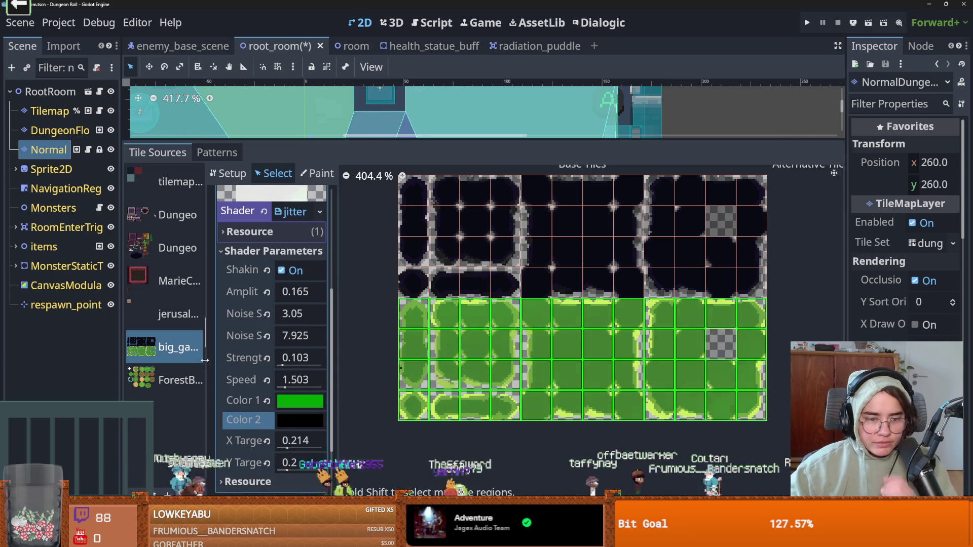
left_click_drag(218, 360, 196, 359)
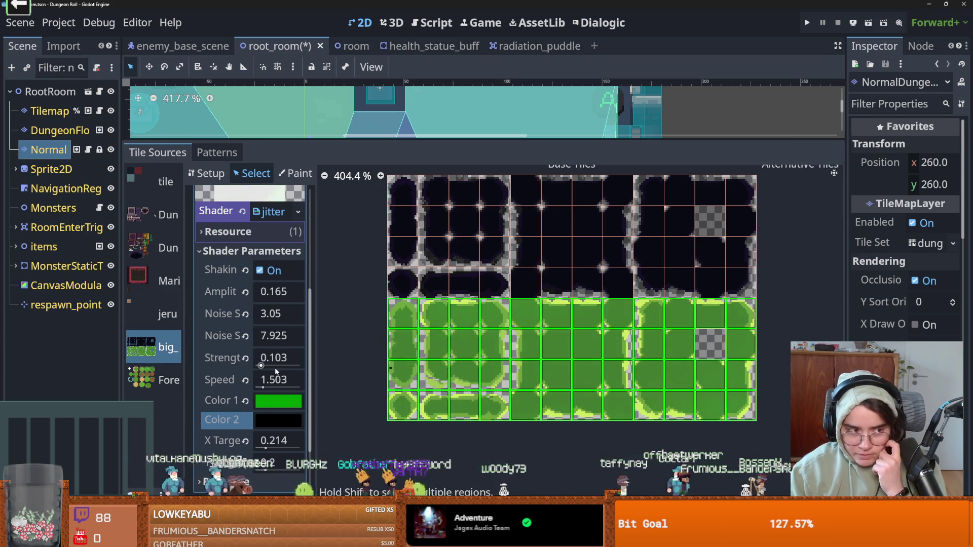
mouse_move(290, 366)
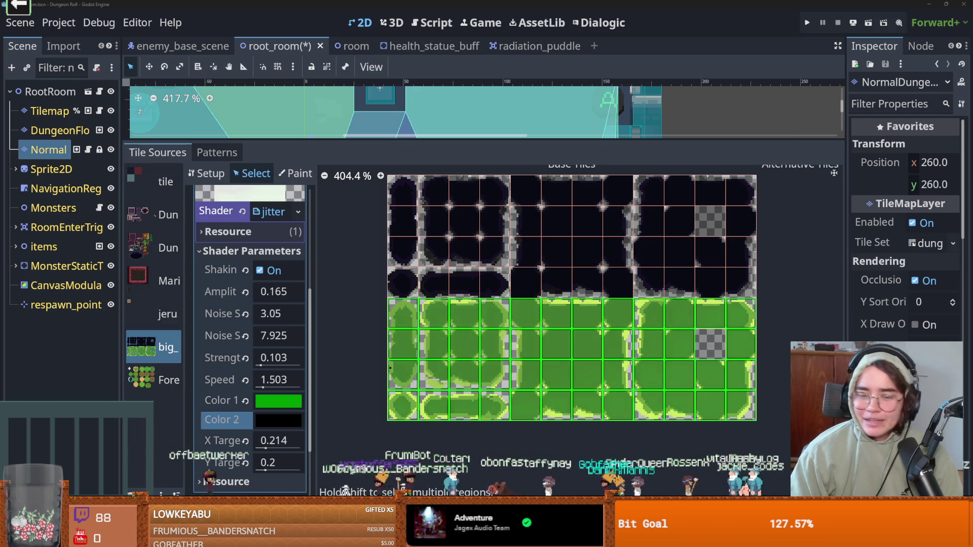
key("super")
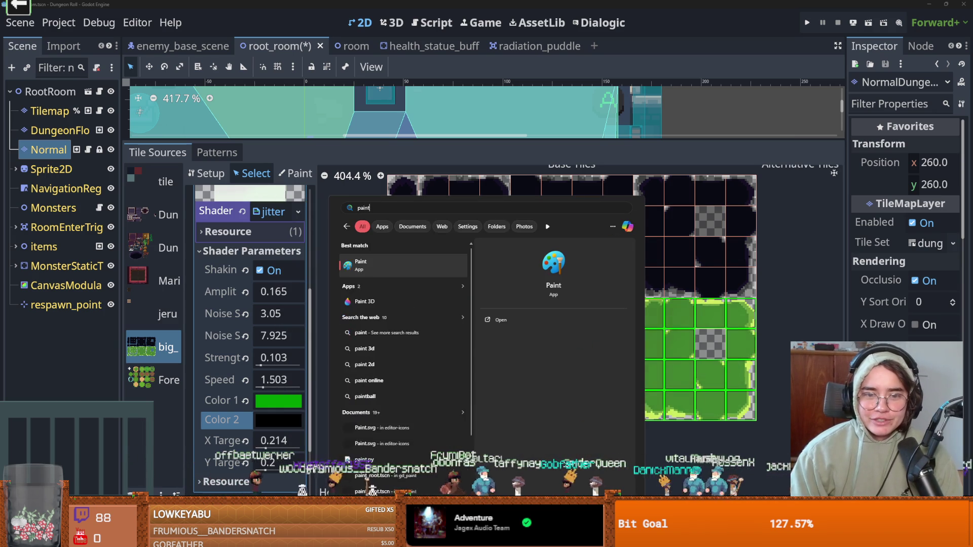
Step: Launch Paint from the Windows Search results
key("Escape")
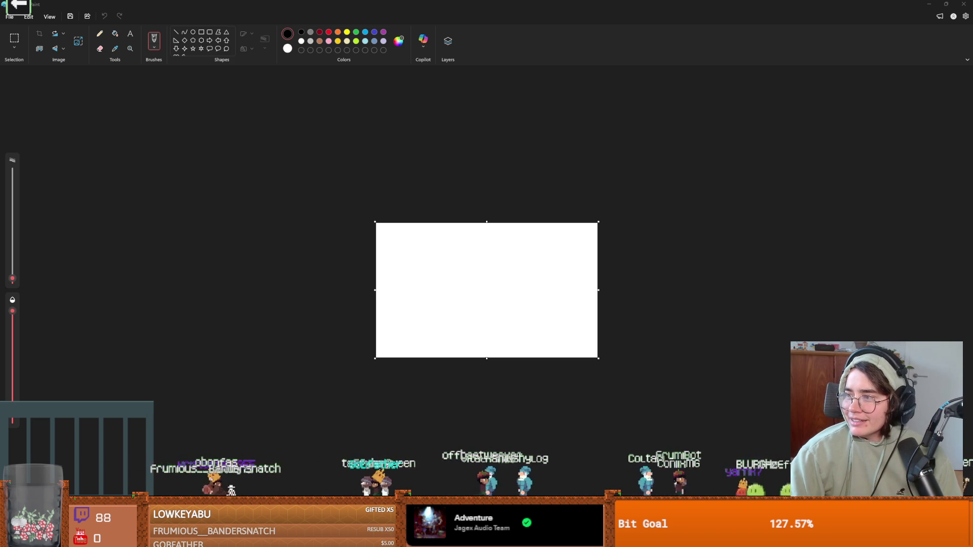
Step: Paste the Friends image onto the Paint canvas and enlarge it to the canvas width
key("ctrl+v")
left_click_drag(491, 287, 605, 358)
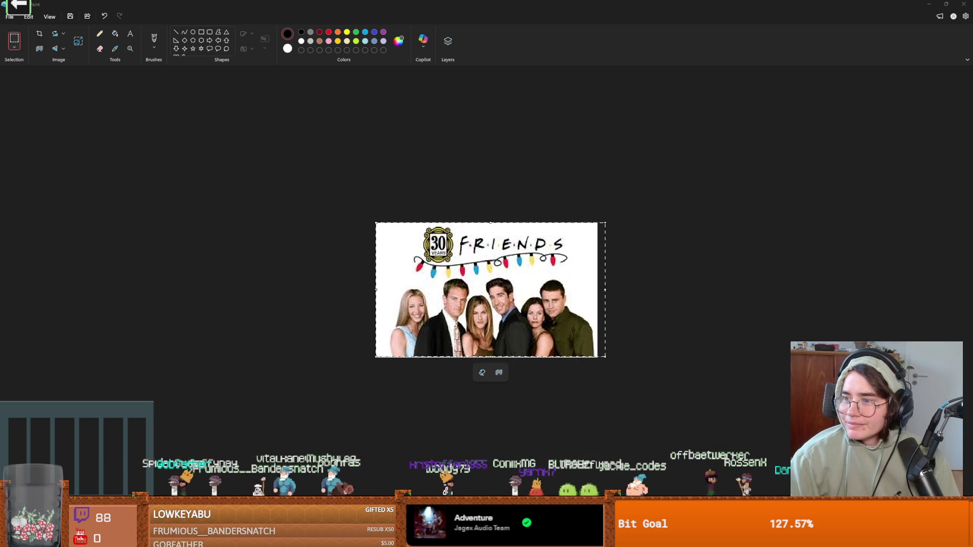
key("ctrl+n")
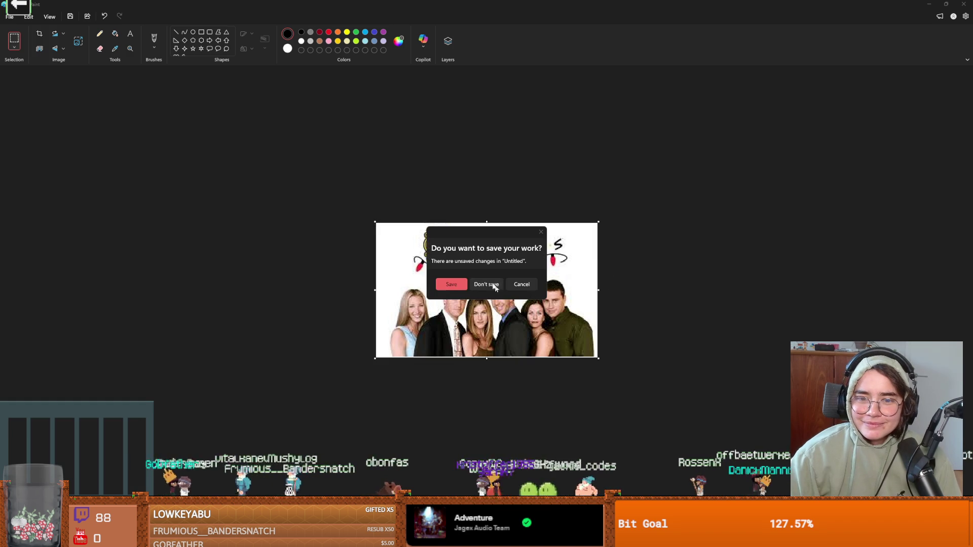
left_click(541, 232)
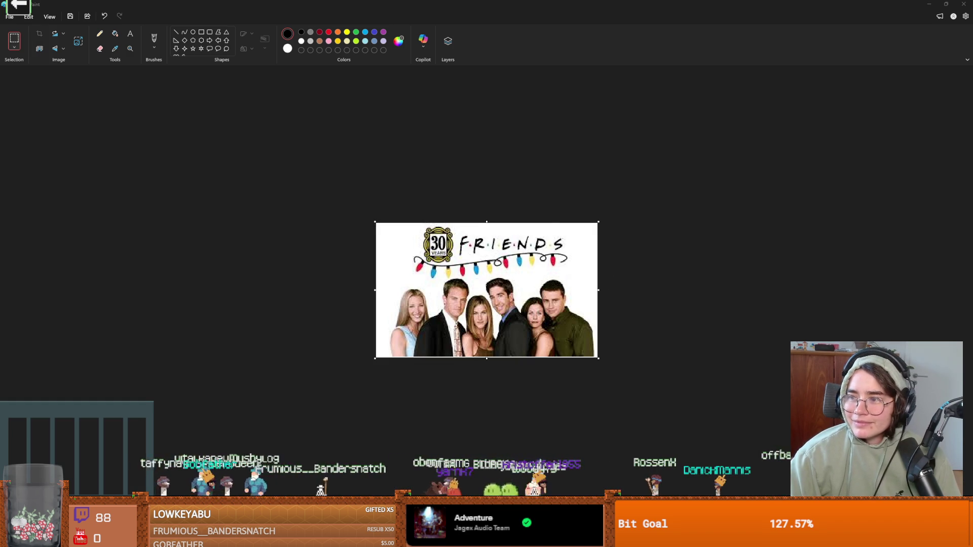
Step: Try placing the copied face over the rightmost cast member, then undo it
right_click(576, 271)
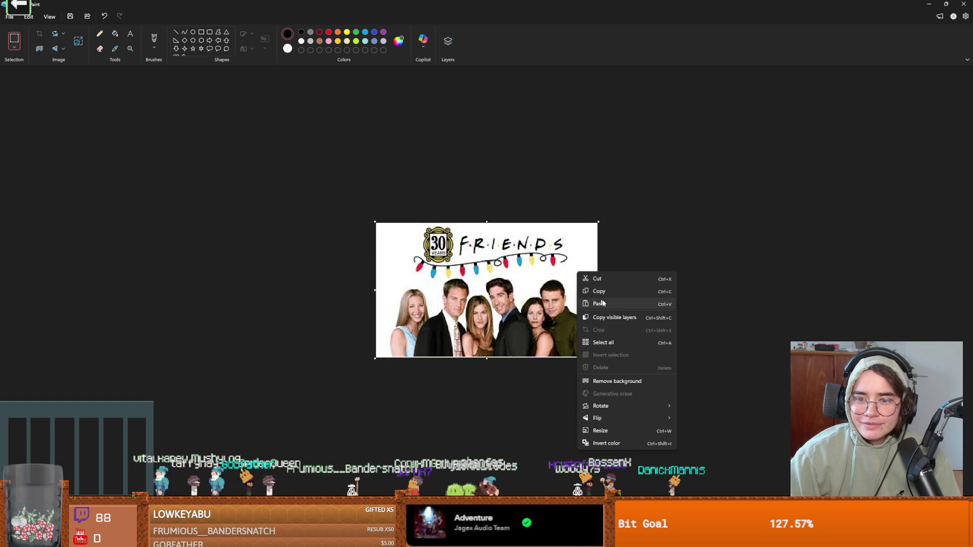
left_click(603, 303)
left_click_drag(439, 273, 584, 255)
mouse_move(607, 290)
left_mouse_down()
mouse_move(581, 260)
mouse_move(543, 275)
mouse_move(619, 277)
mouse_move(611, 289)
mouse_move(583, 286)
mouse_move(576, 304)
left_mouse_up()
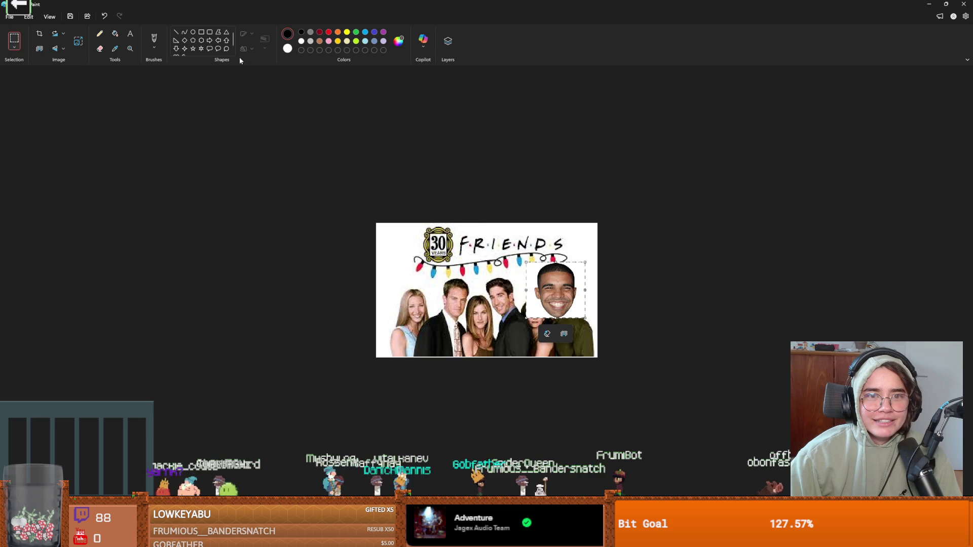
key("e")
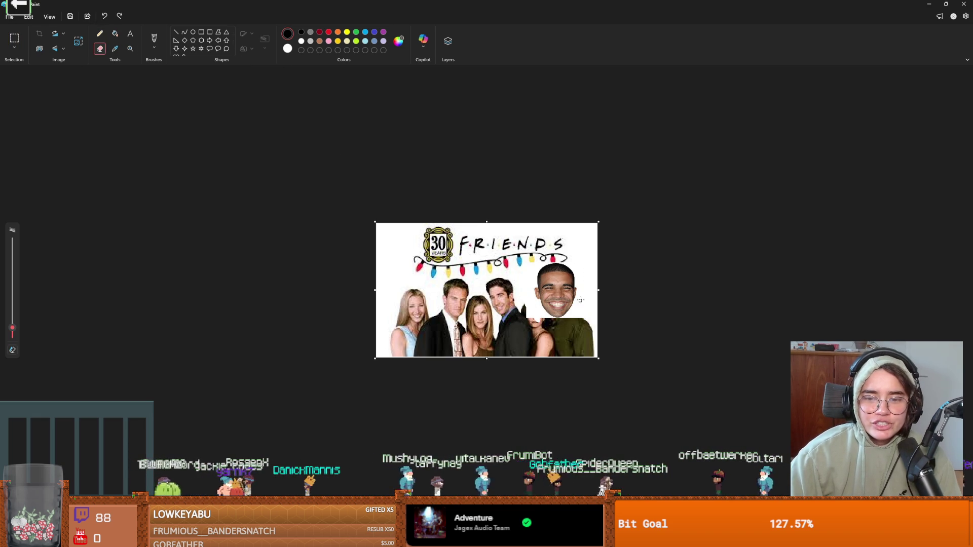
key("ctrl+z")
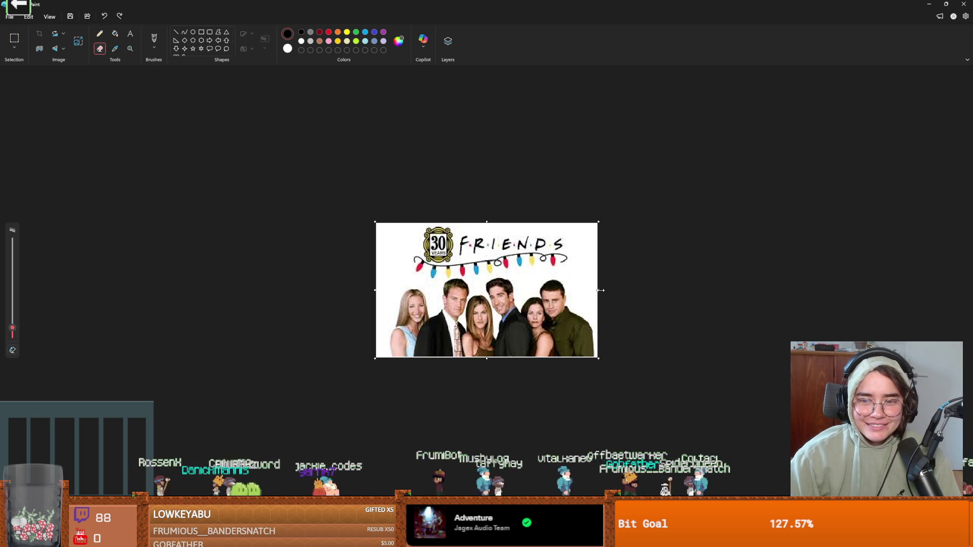
Step: Widen the canvas with white space on the right and place the face beside the photo
left_click_drag(600, 289, 754, 292)
key("ctrl+n")
left_click(519, 282)
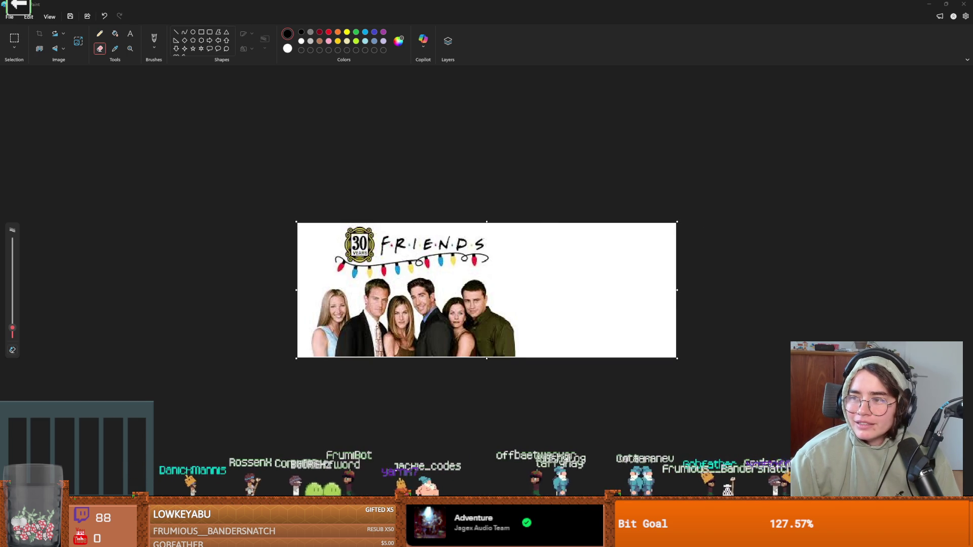
key("ctrl+v")
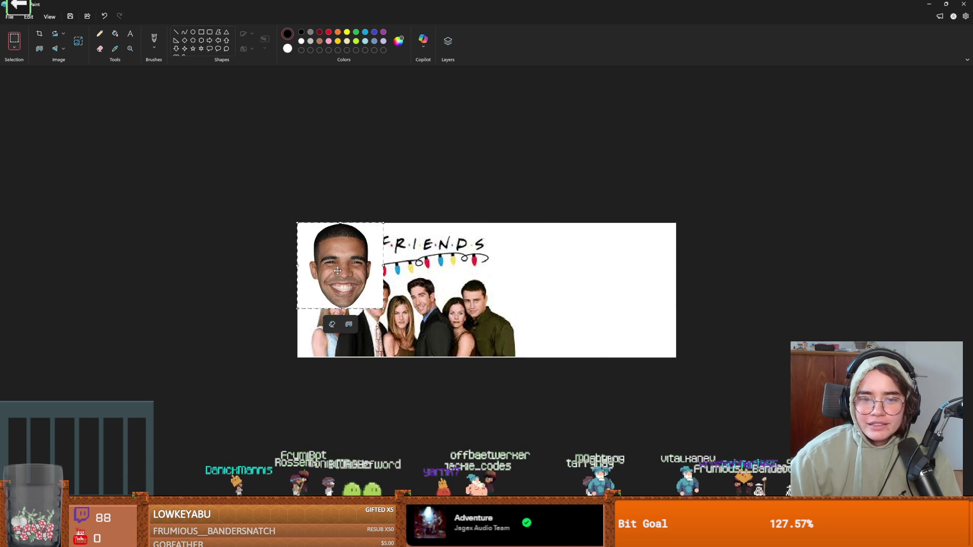
left_click_drag(337, 272, 575, 294)
left_click(552, 345)
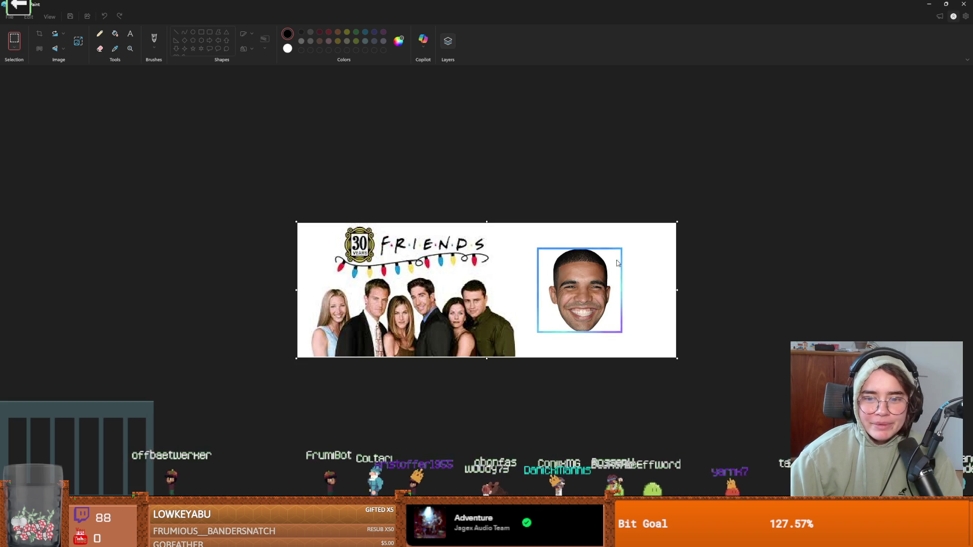
Step: Paste another copy of the face, shrink it to head size, and place it over a cast member
key("ctrl+v")
left_click_drag(340, 266, 578, 279)
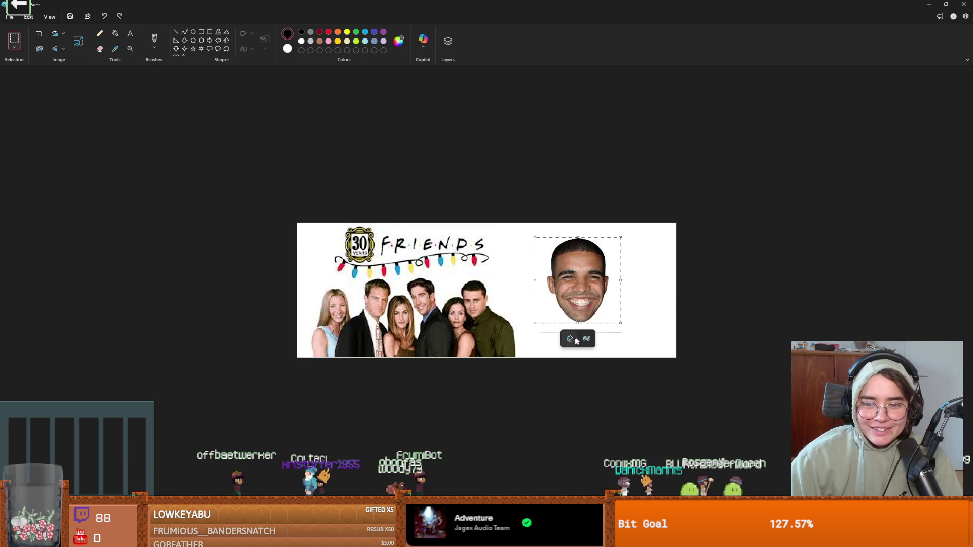
left_click_drag(582, 291, 455, 298)
mouse_move(493, 330)
left_mouse_down()
mouse_move(455, 285)
mouse_move(436, 303)
left_mouse_up()
left_click(778, 318)
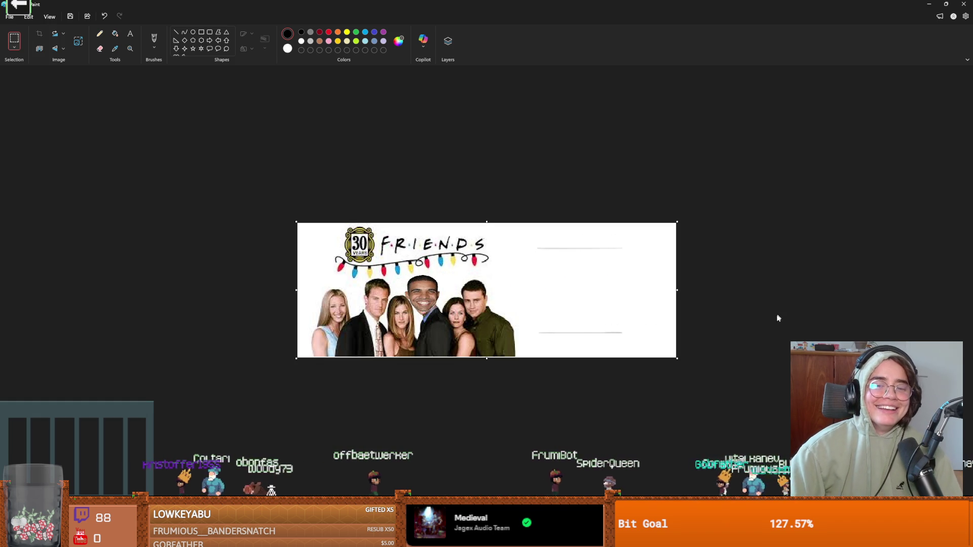
scroll(359, 370, "up", 2, "ctrl")
left_click_drag(329, 353, 422, 355)
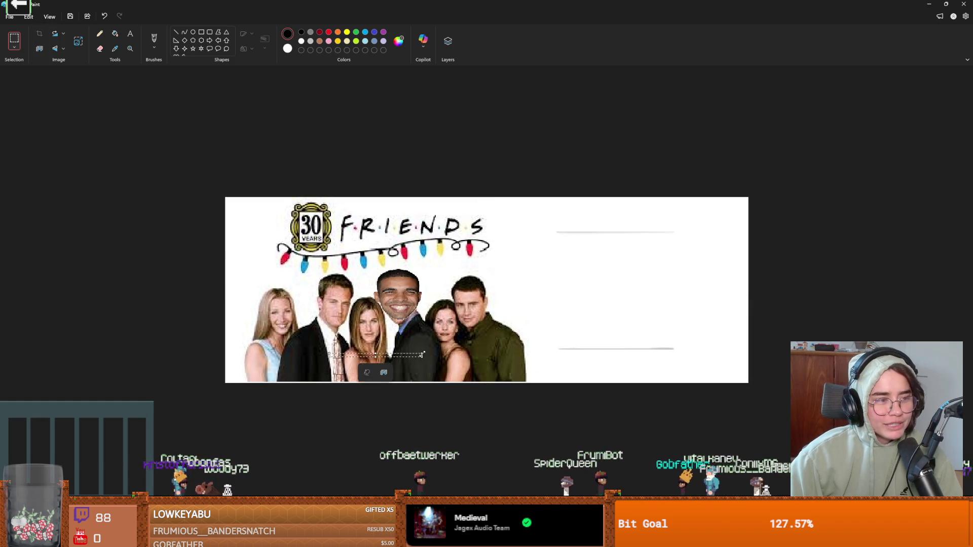
left_click(354, 394)
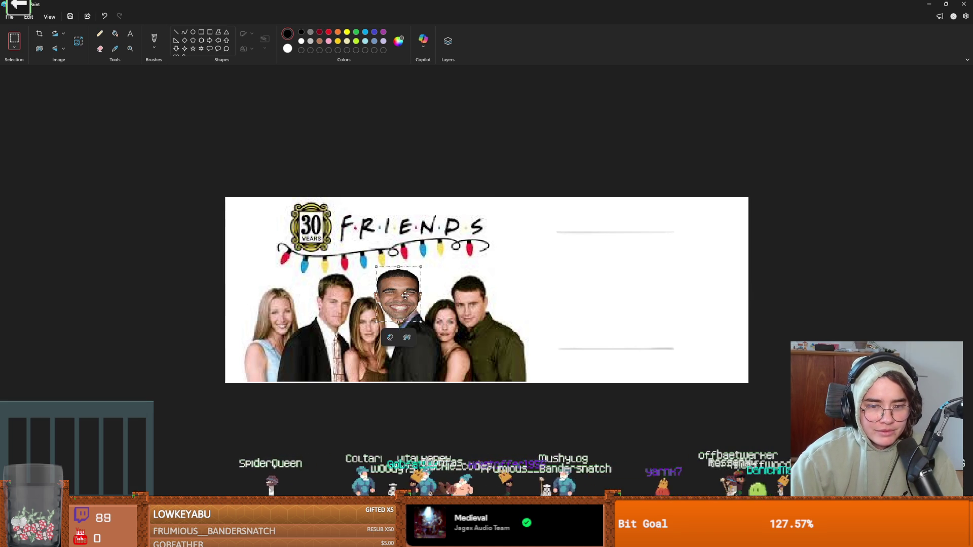
Step: Re-maximize the Paint window and undo the face placed on the group photo
left_click_drag(402, 298, 405, 302)
left_click_drag(524, 300, 615, 332)
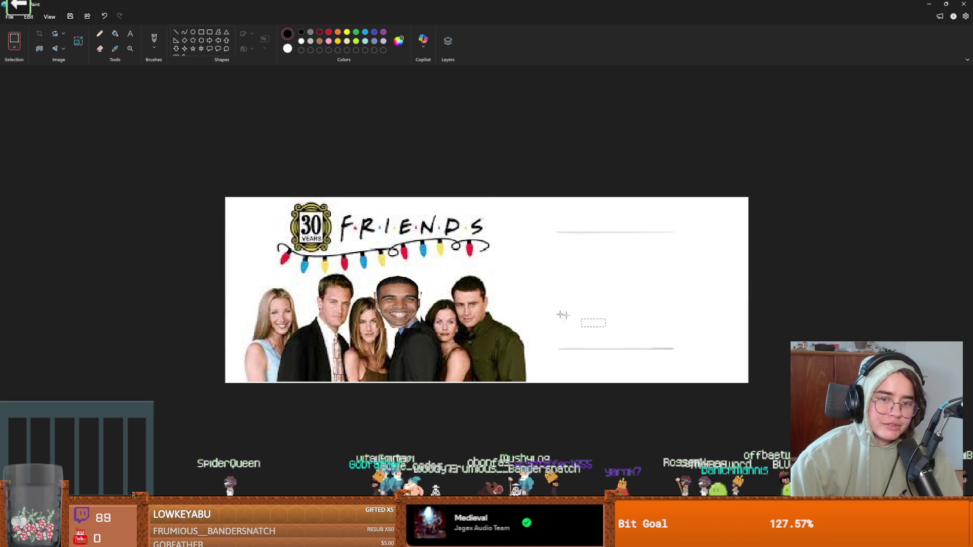
left_click_drag(400, 5, 400, 92)
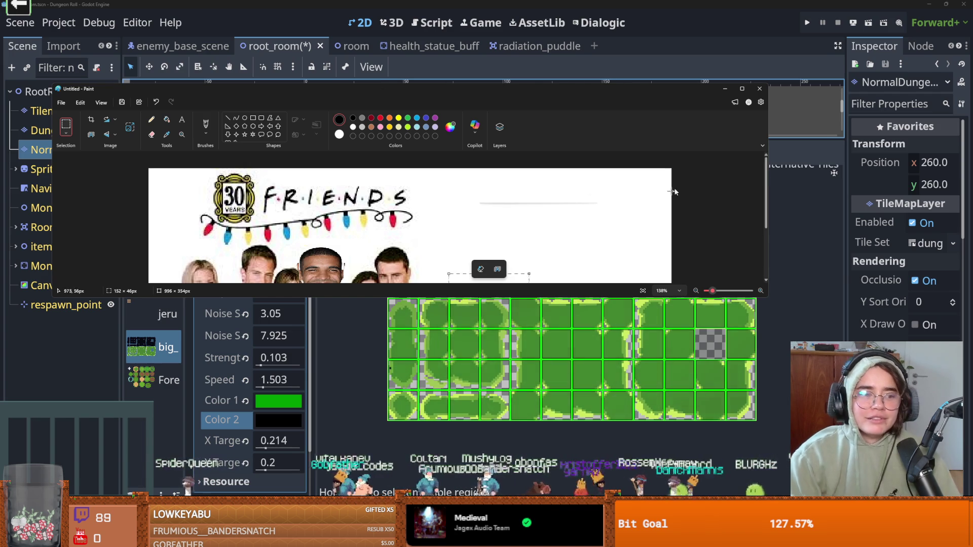
left_click(742, 88)
left_click(566, 259)
key("ctrl+z")
key("ctrl+z")
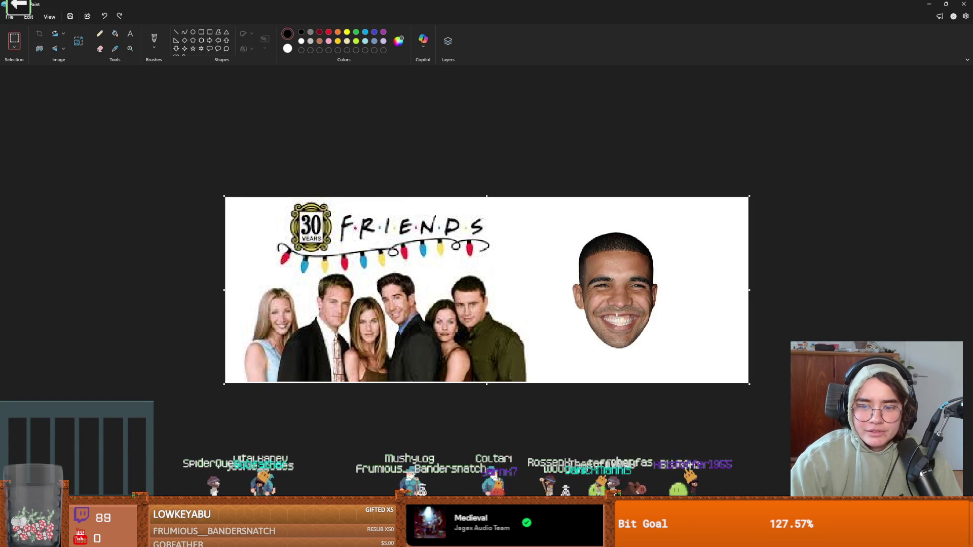
Step: Move the right-side face onto a cast member's head and shrink it to fit
left_click_drag(665, 357, 542, 217)
mouse_move(631, 295)
left_mouse_down()
mouse_move(483, 271)
mouse_move(684, 298)
left_mouse_up()
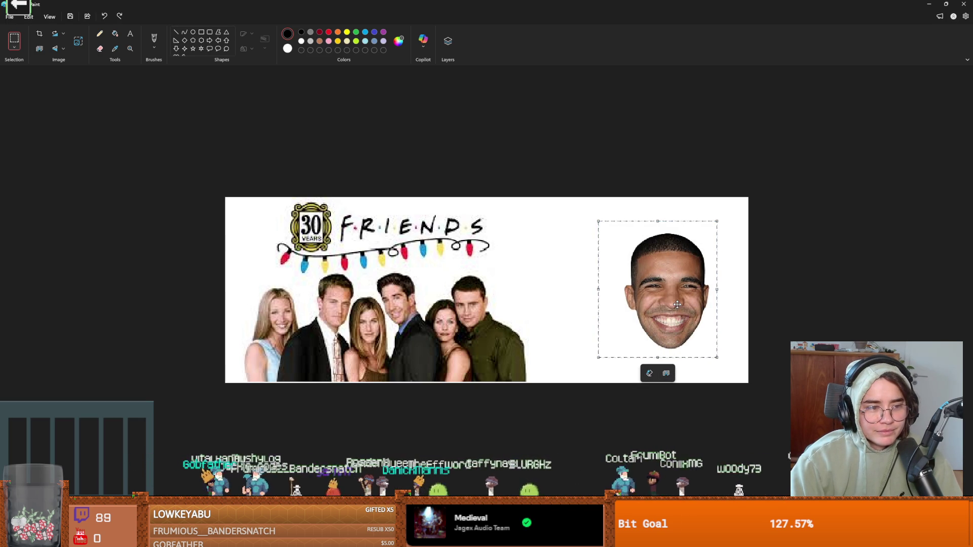
left_click_drag(679, 303, 379, 306)
mouse_move(417, 227)
left_mouse_down()
mouse_move(361, 293)
mouse_move(403, 287)
mouse_move(396, 299)
left_mouse_up()
left_click(547, 300)
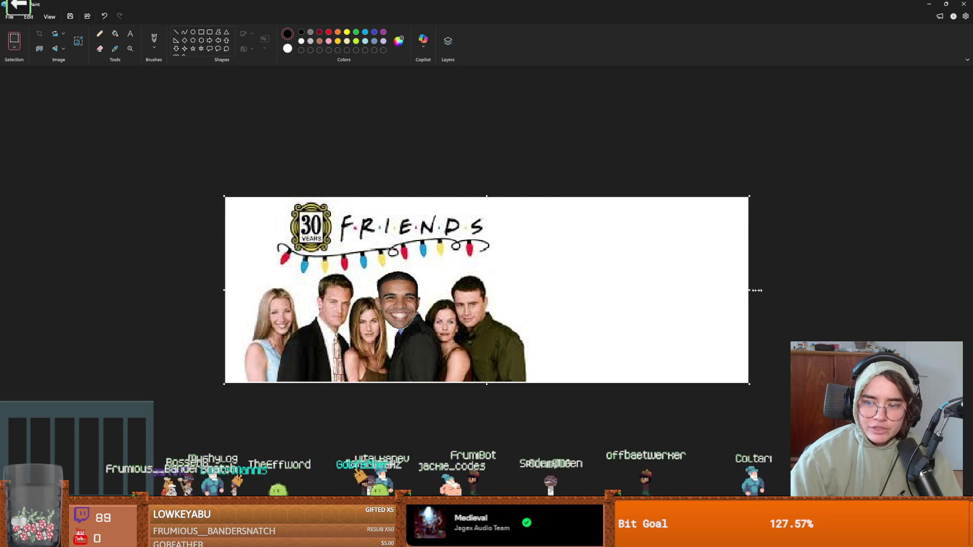
Step: Crop off the empty white area on the right and select the whole image
left_click_drag(555, 291, 528, 290)
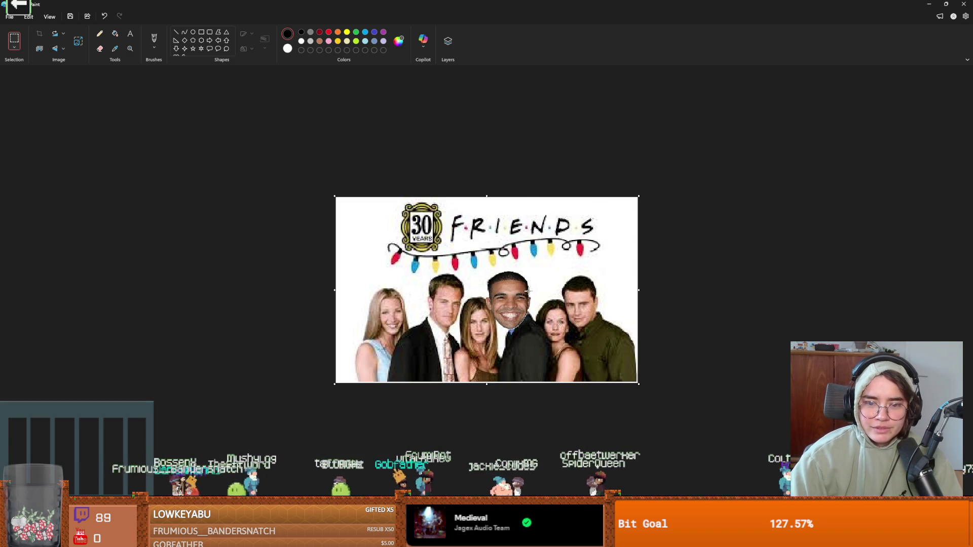
key("ctrl+a")
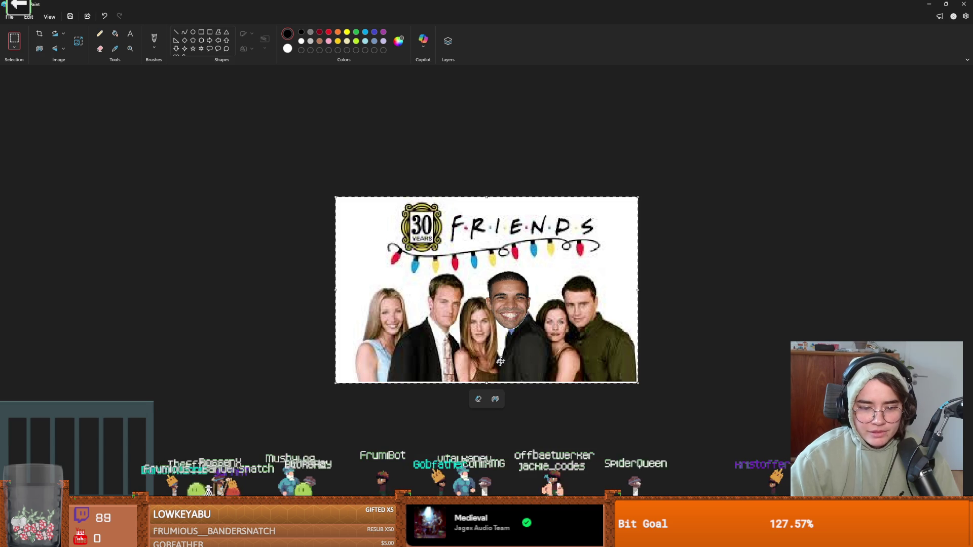
key("alt+Tab")
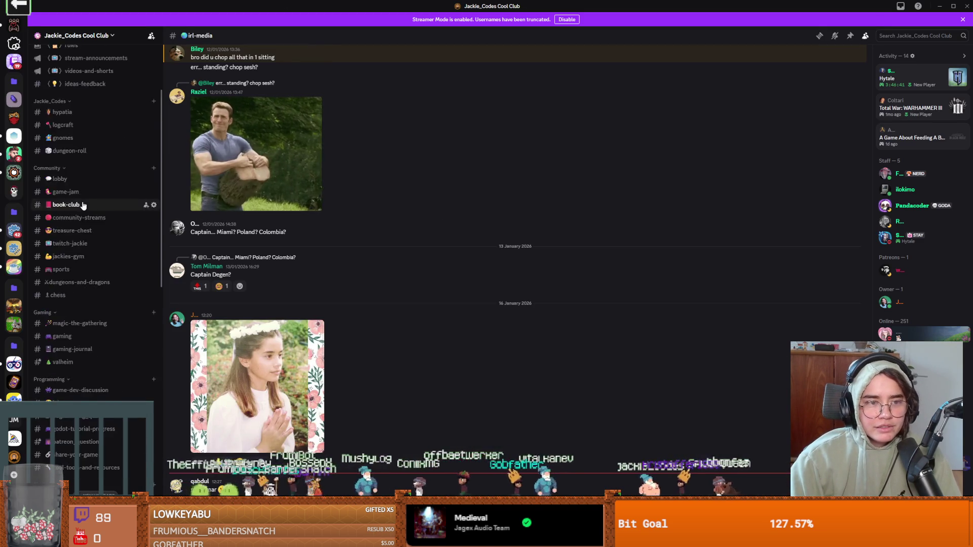
Step: Paste the Friends meme into the lobby channel and send it
scroll(65, 279, "up", 4)
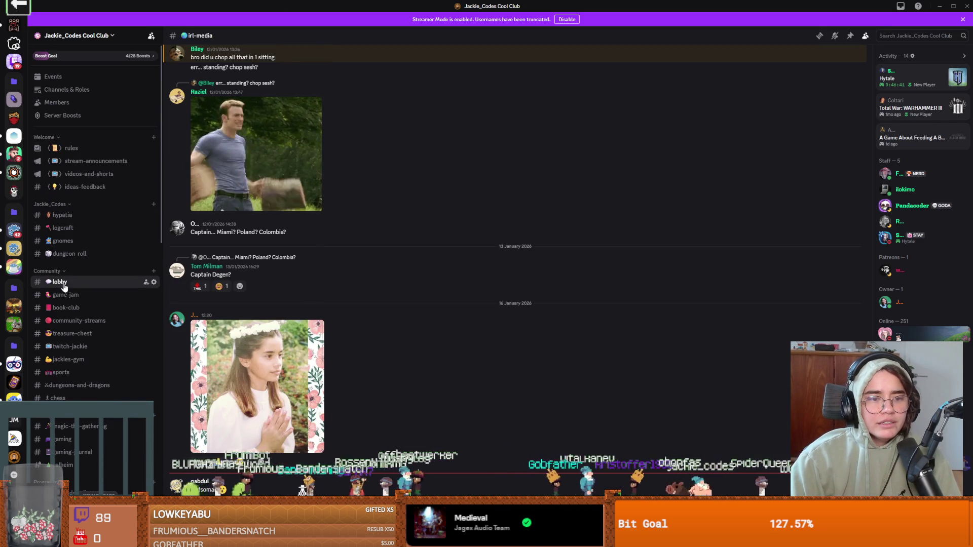
left_click(63, 286)
key("ctrl+v")
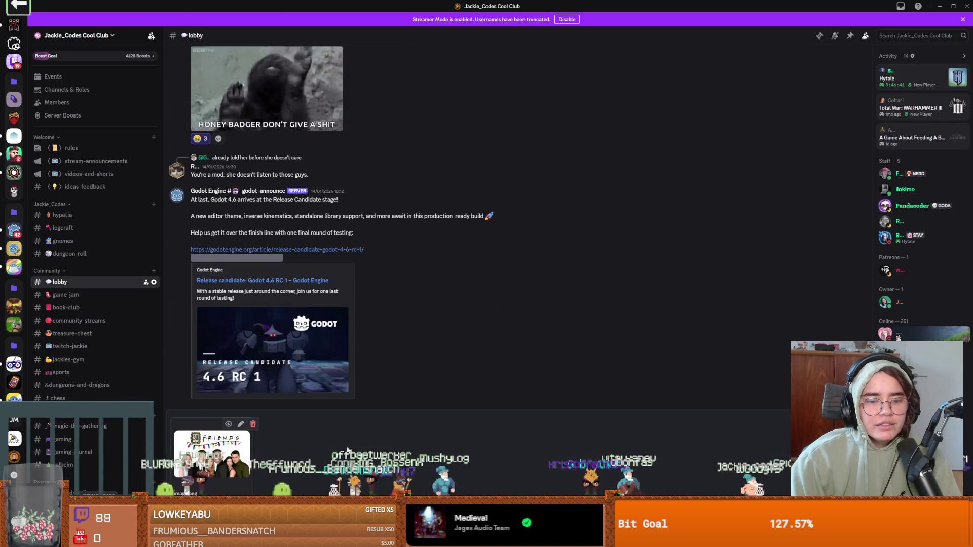
key("Return")
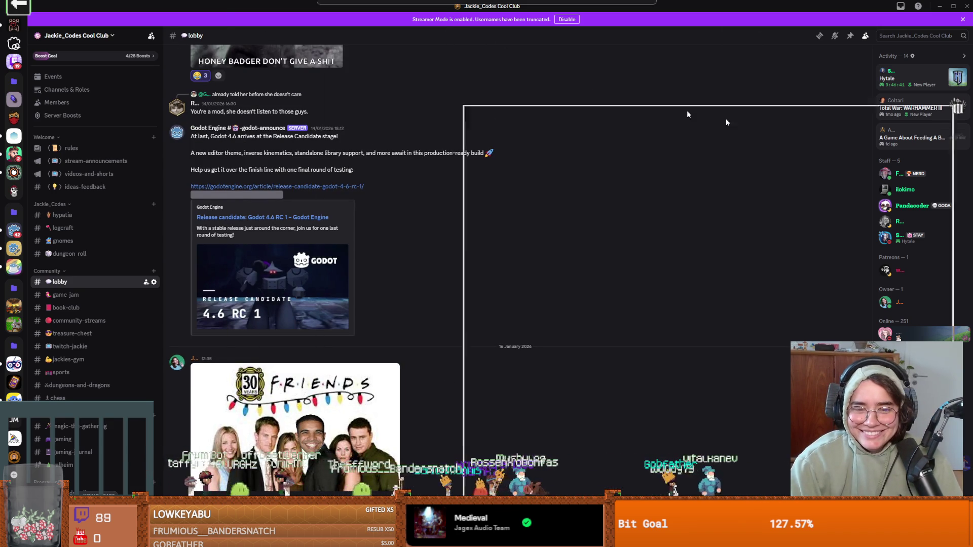
key("alt+Tab")
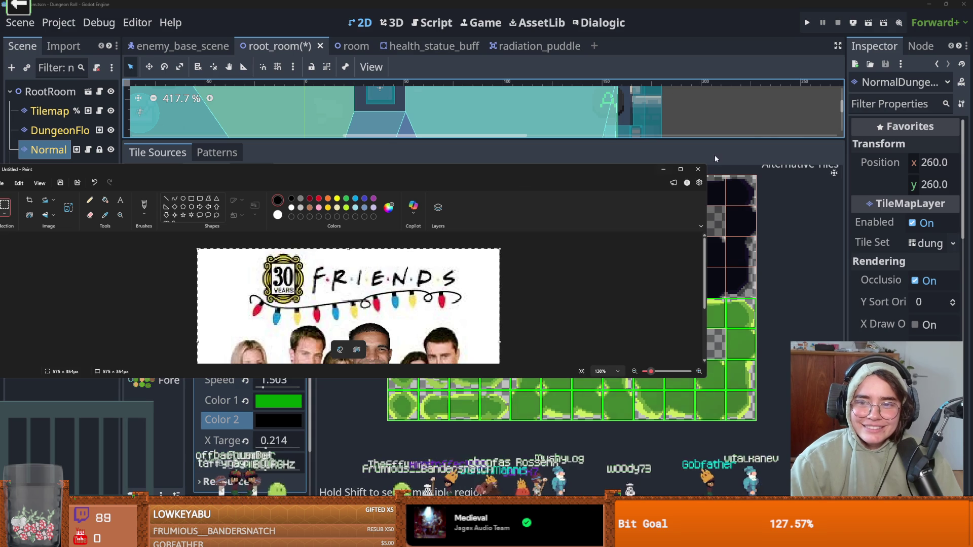
Step: Close Paint without saving and widen the slime shader's parameters panel
left_click(698, 169)
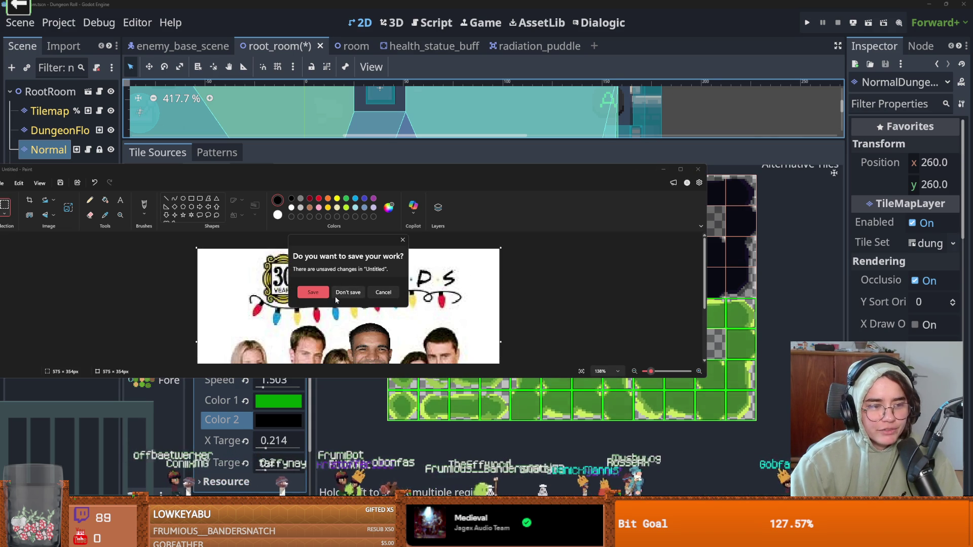
left_click(350, 292)
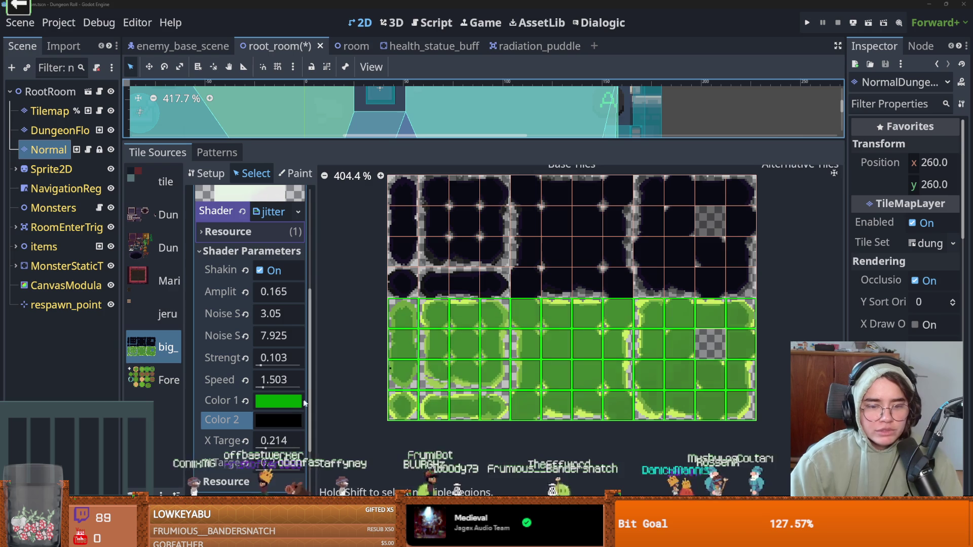
left_click_drag(315, 394, 362, 388)
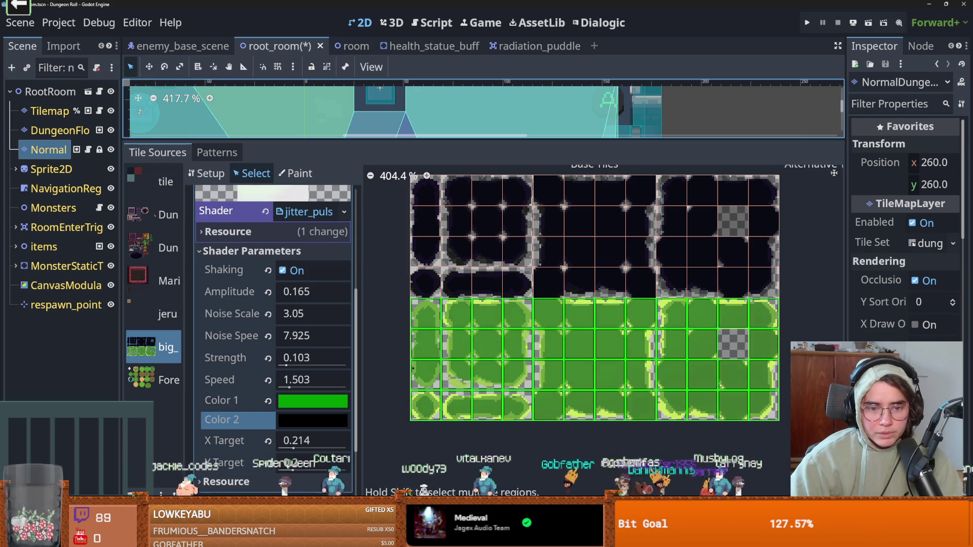
left_click(298, 317)
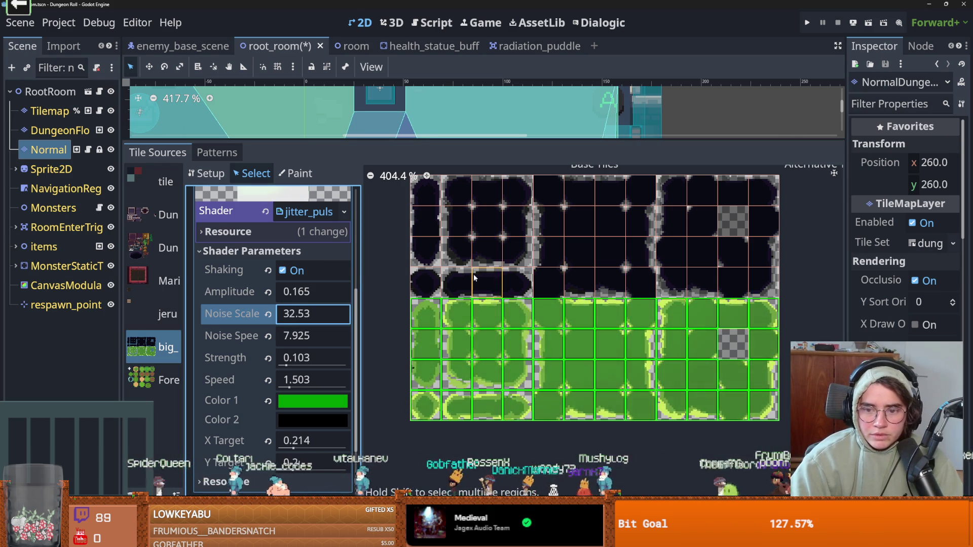
Step: Enter 1.0 for Noise Scale and 1 for Noise Speed
left_click(307, 317)
type("1.0")
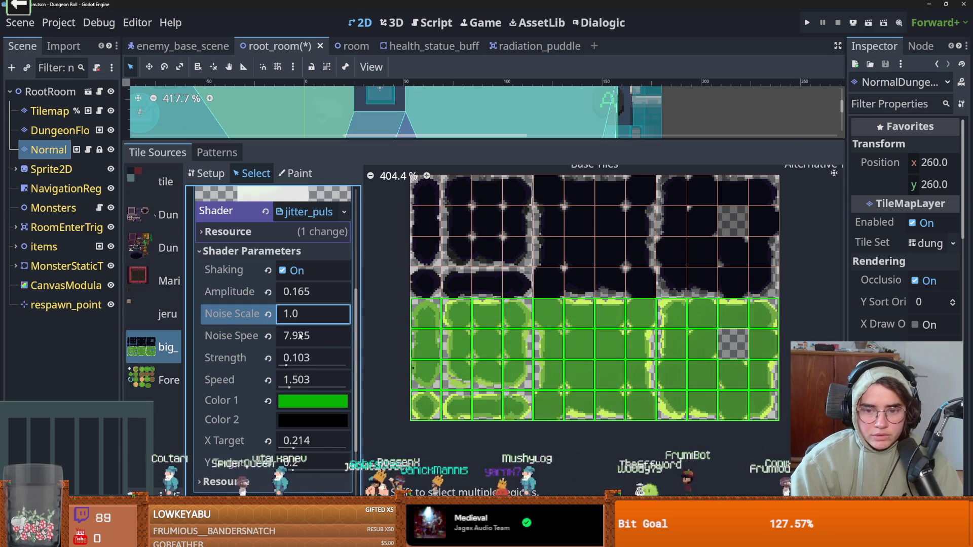
left_click(300, 336)
type("1")
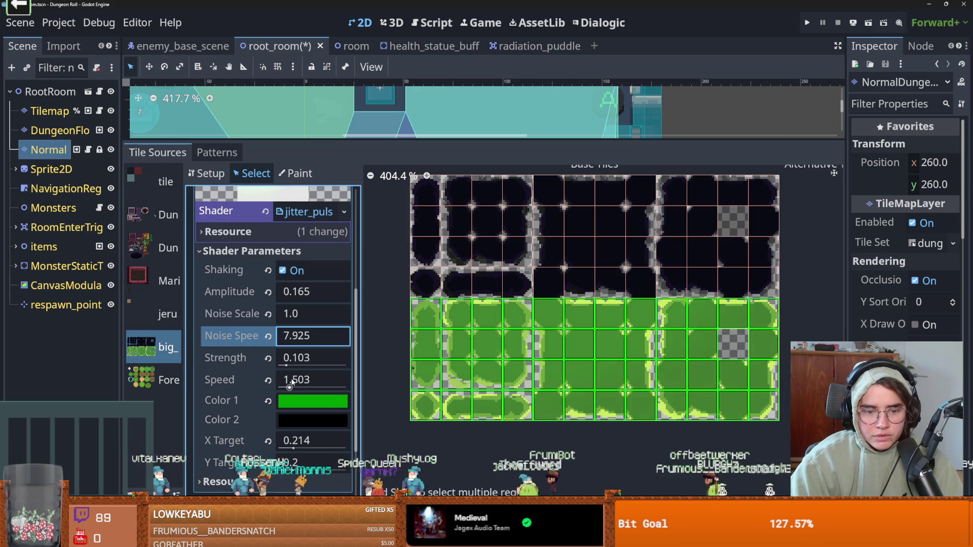
Step: Try zeroing the shader's Speed, Strength and Noise Speed values
left_click(291, 381)
type("0.0")
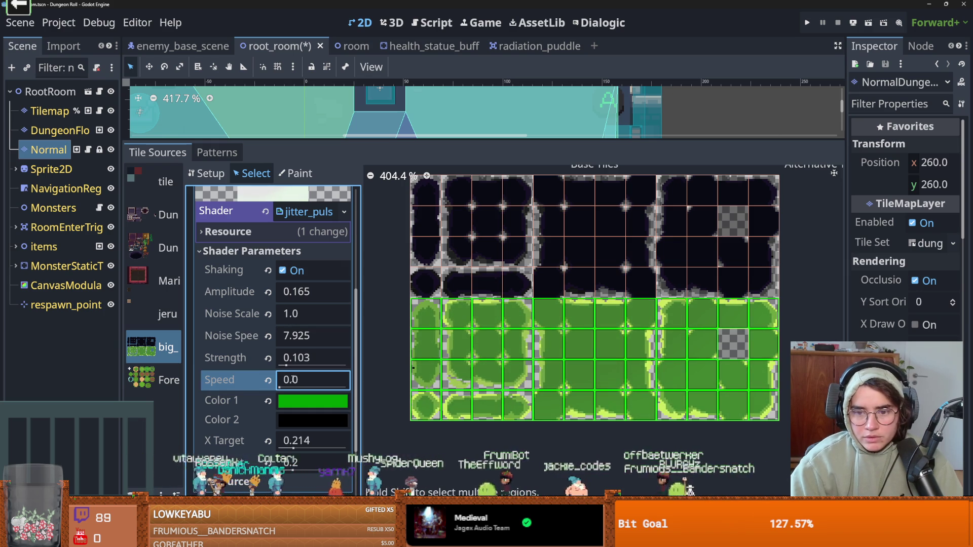
left_click(290, 440)
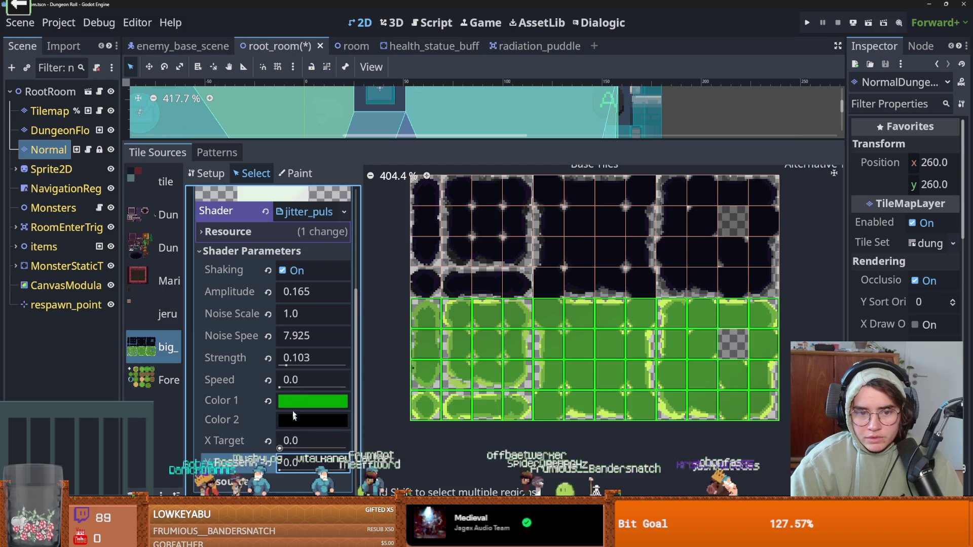
left_click(295, 361)
type("0.0")
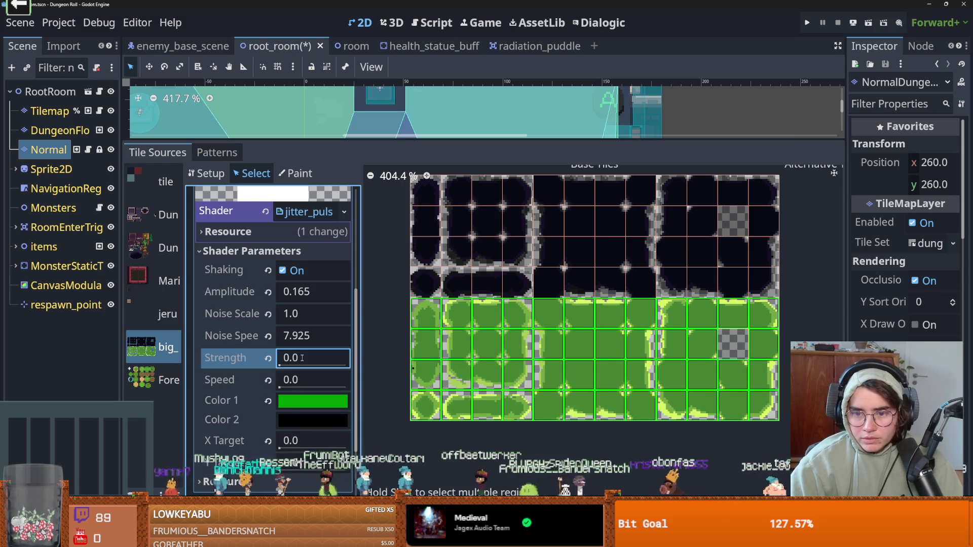
left_click(309, 337)
type("0.0")
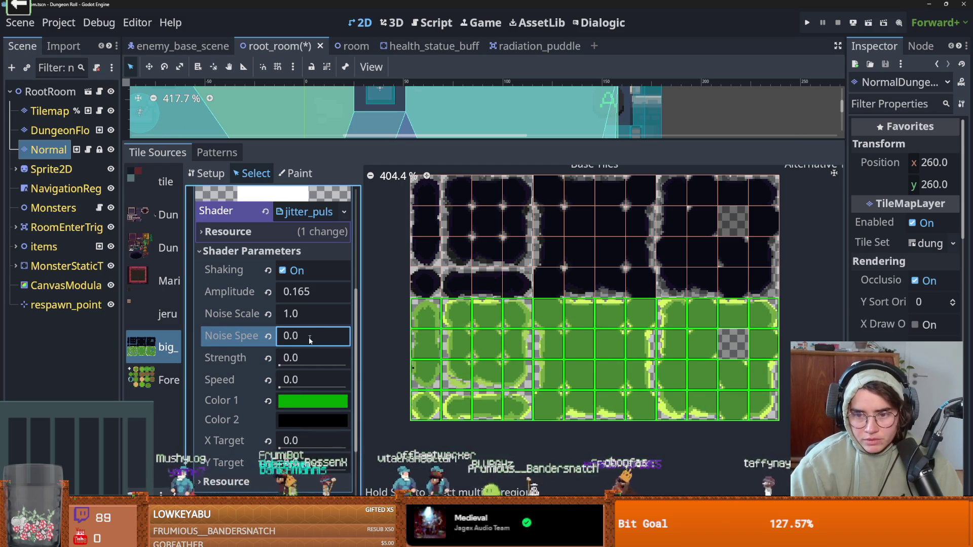
scroll(495, 388, "up", 3)
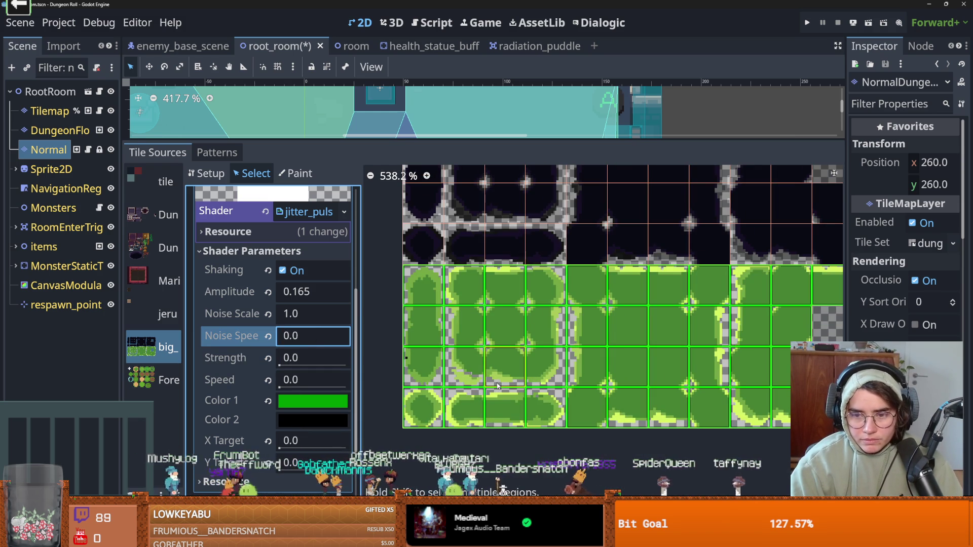
scroll(435, 357, "down", 2)
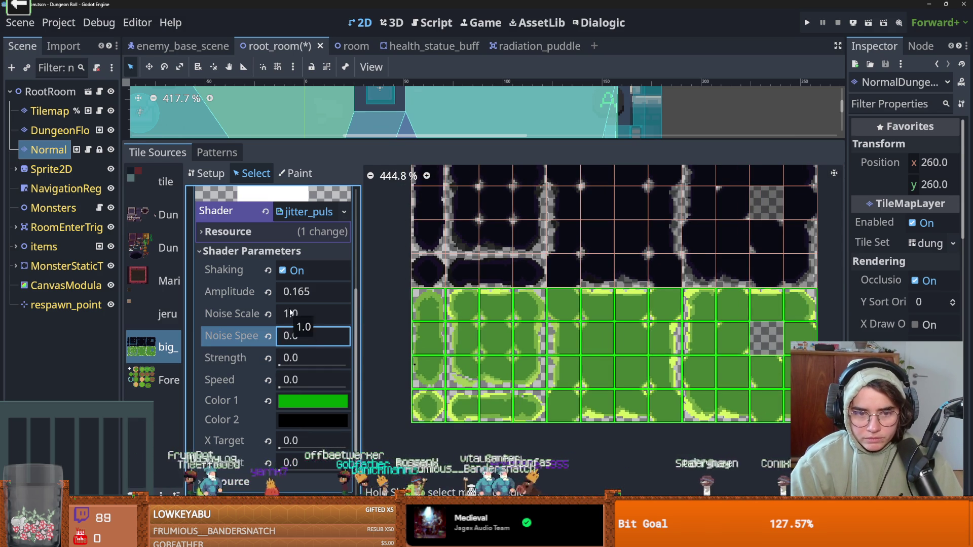
Step: Undo the trial values, reset Noise Speed to default, and save the root_room scene
key("ctrl+z")
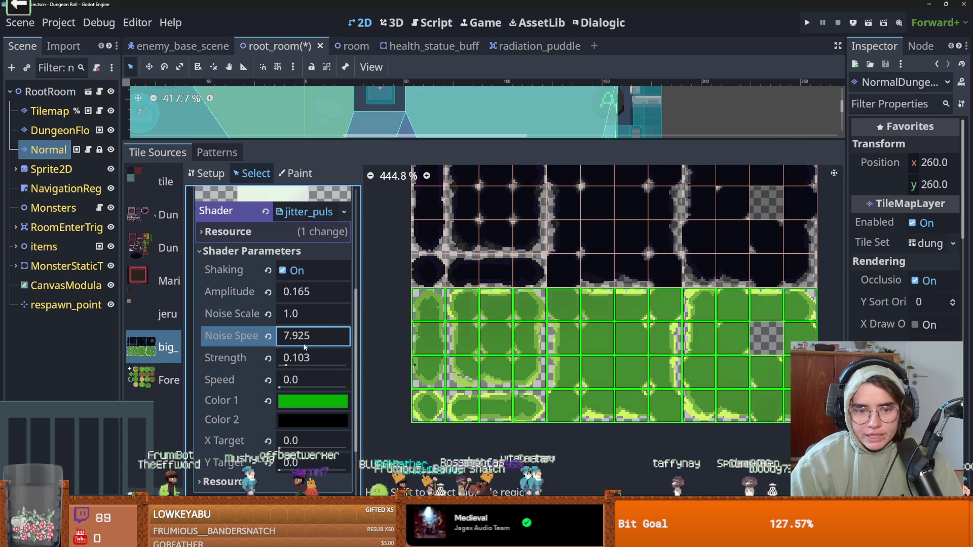
left_click(284, 272)
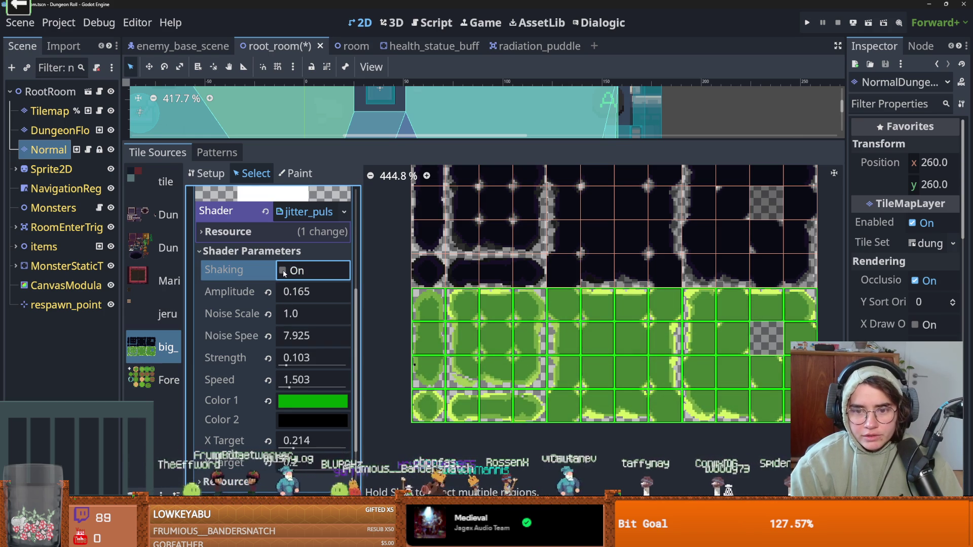
left_click(268, 337)
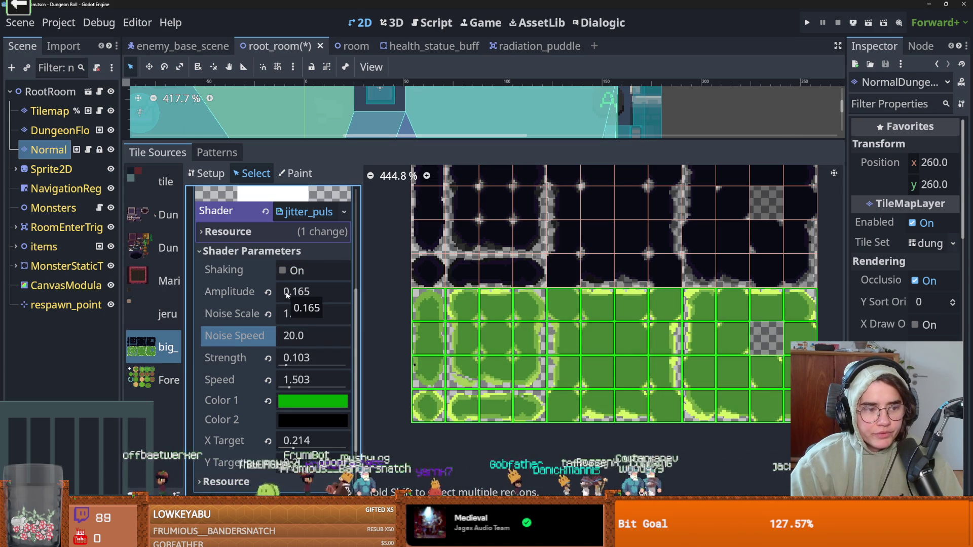
left_click(284, 273)
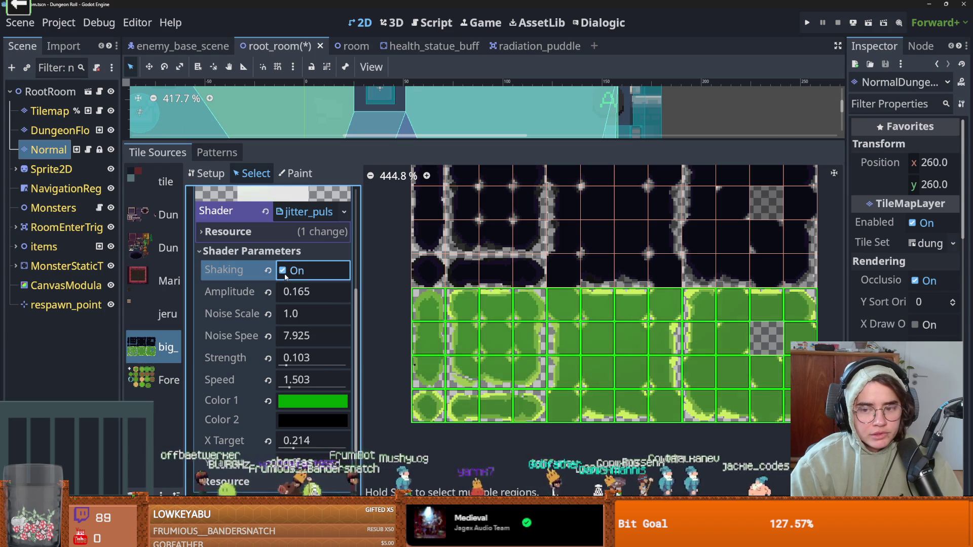
key("ctrl+s")
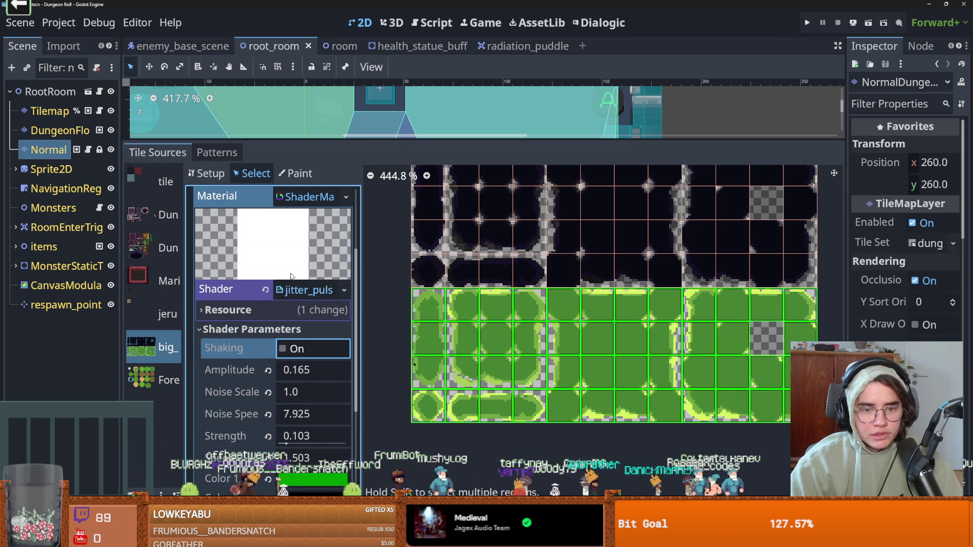